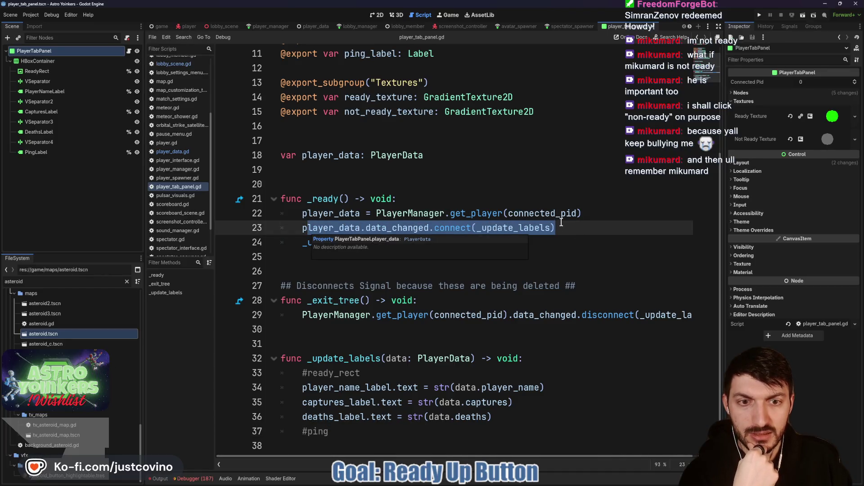
Step: On line 33, write 'ready_rect.texture = ready_texture if data.ready_to_start else not_ready_texture' and save
left_click(369, 372)
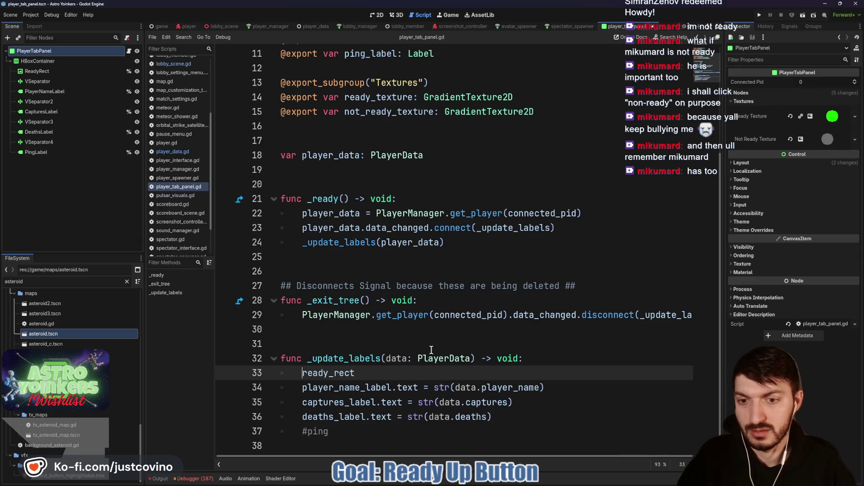
left_click(362, 374)
type(".texture = ")
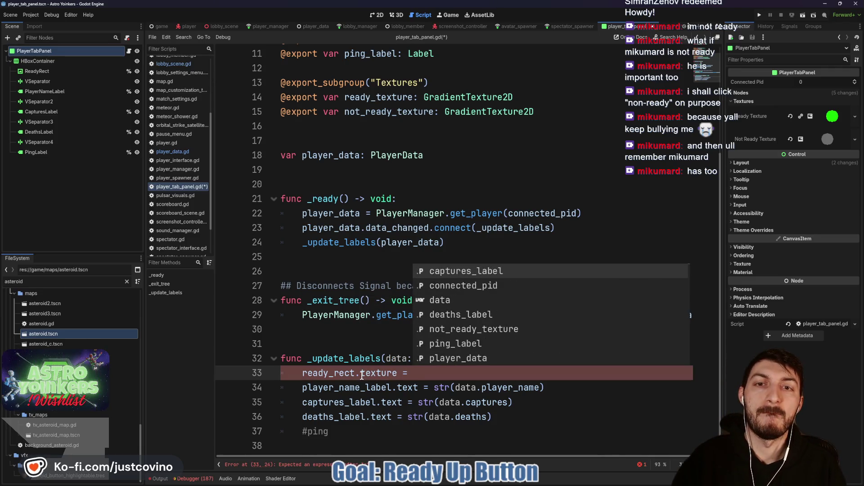
type("read")
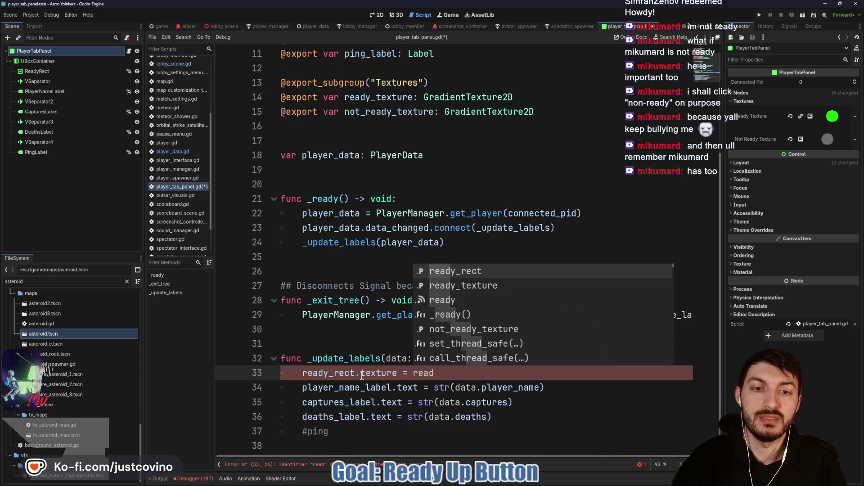
key("Return")
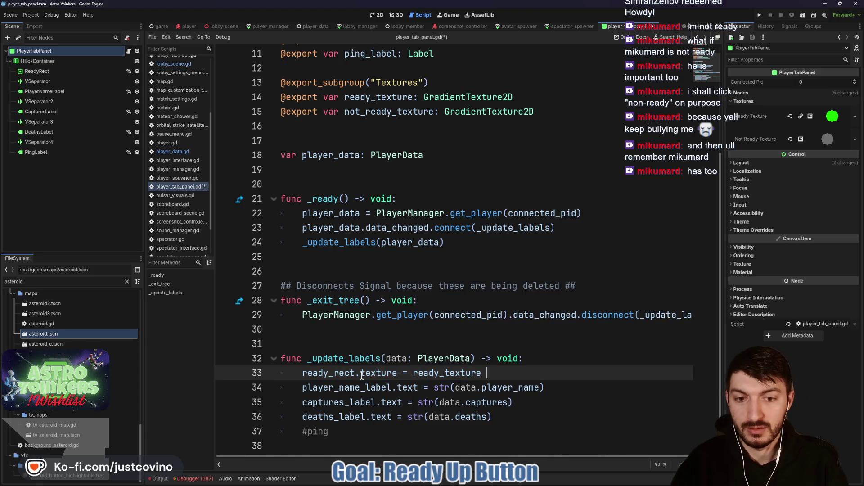
type("if data.re")
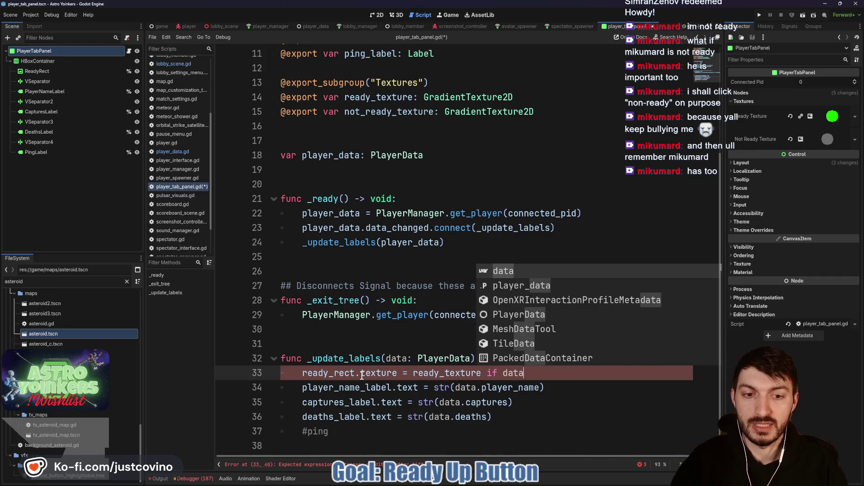
key("Return")
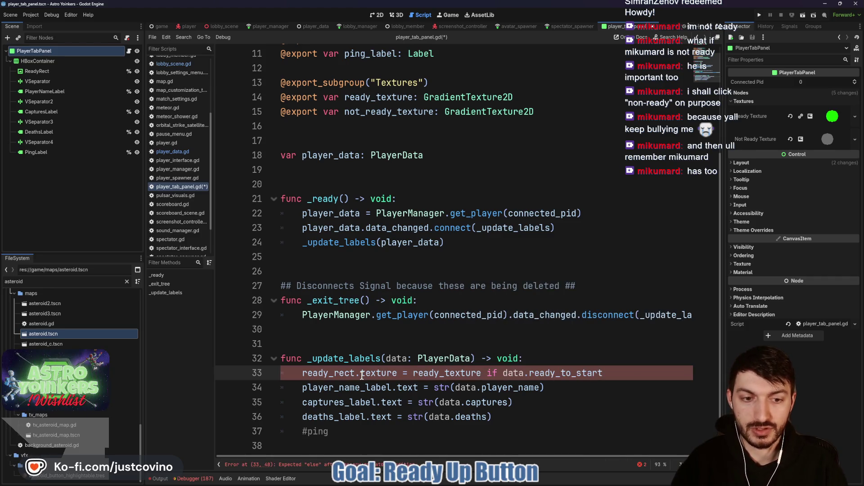
type("else")
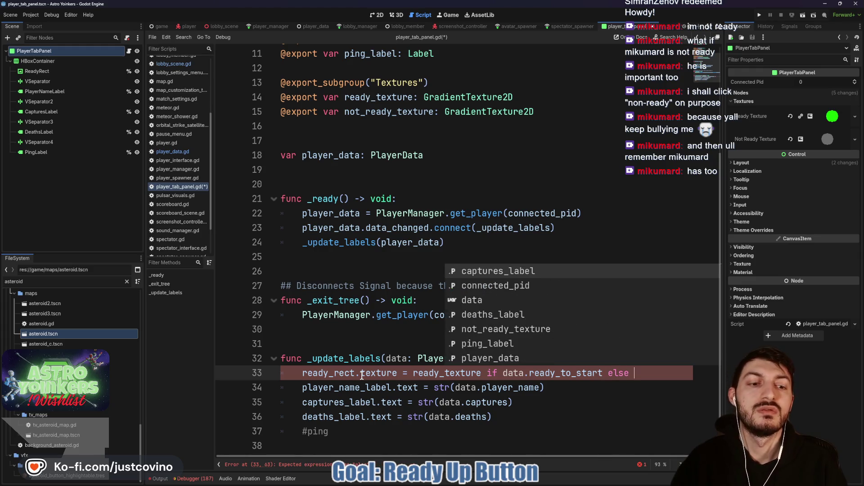
type(" not_r")
key("Return")
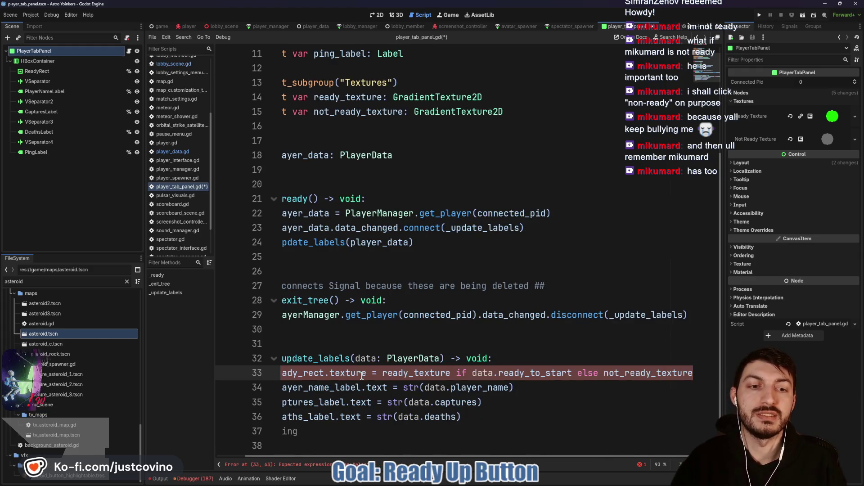
key("ctrl+s")
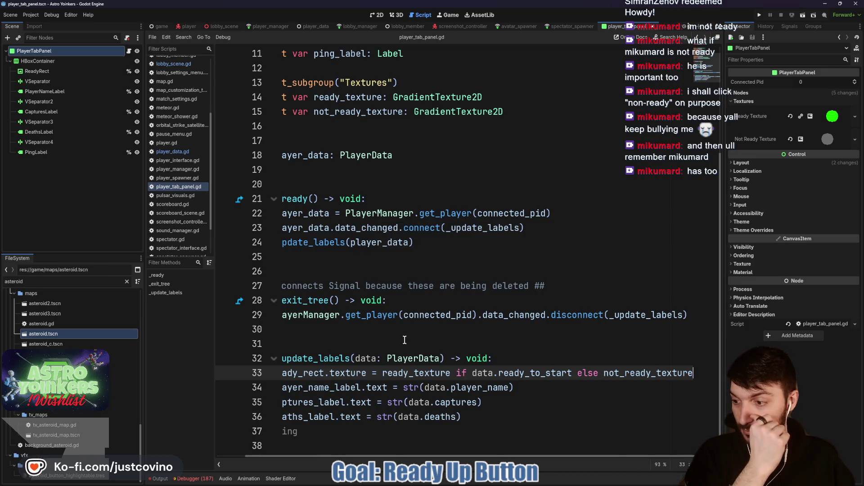
Step: Save the scene again and launch the project
scroll(416, 340, "left", 2)
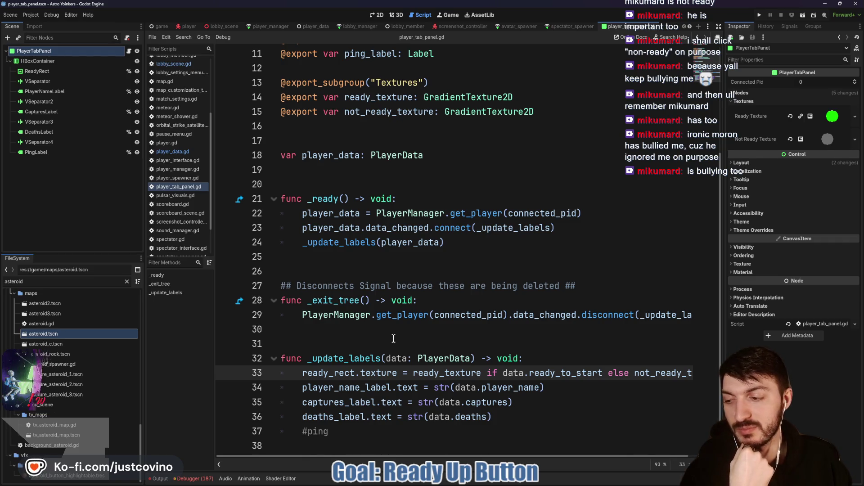
left_click(393, 341)
key("ctrl+s")
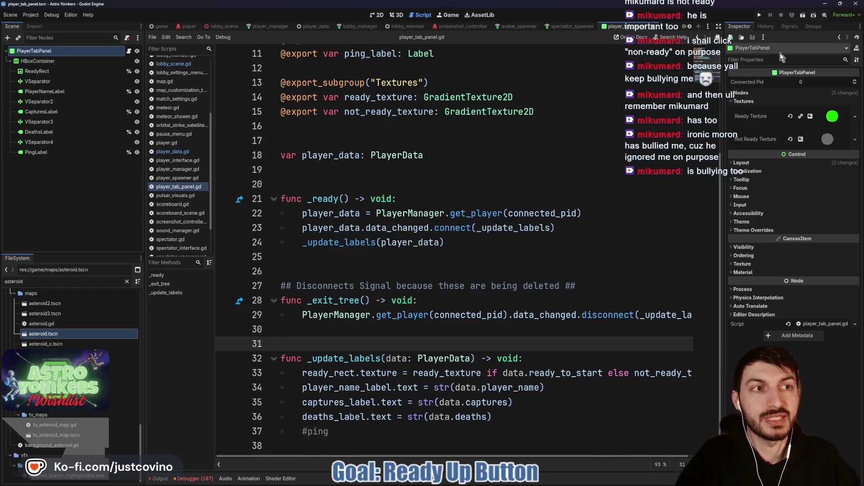
left_click(760, 15)
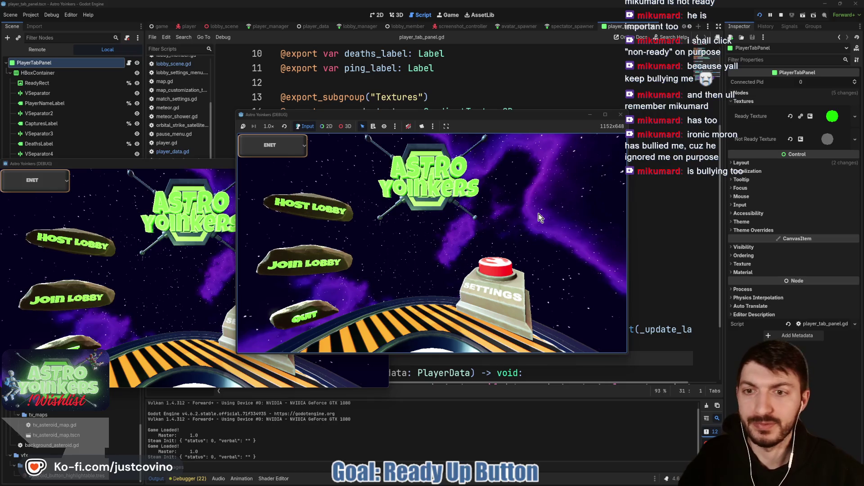
Step: Host a lobby in one game window, join the first listed lobby from the other, and arrange both windows
left_click(308, 207)
left_click(425, 221)
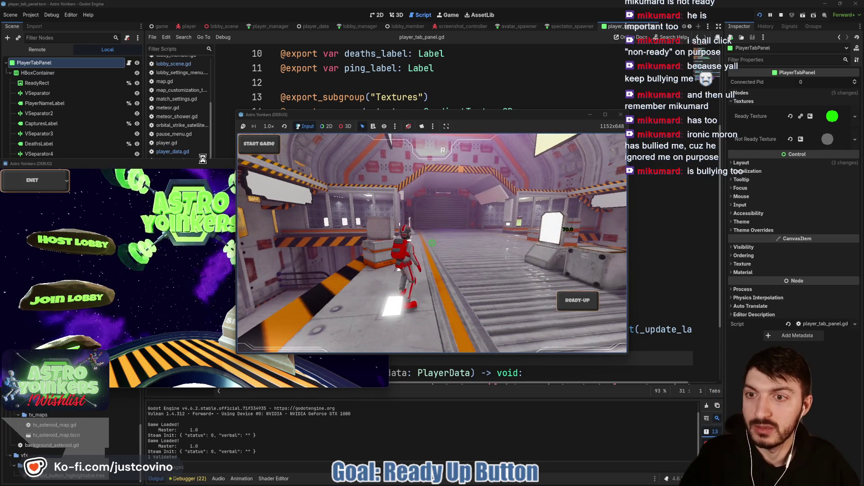
left_click_drag(202, 162, 667, 141)
left_click(534, 281)
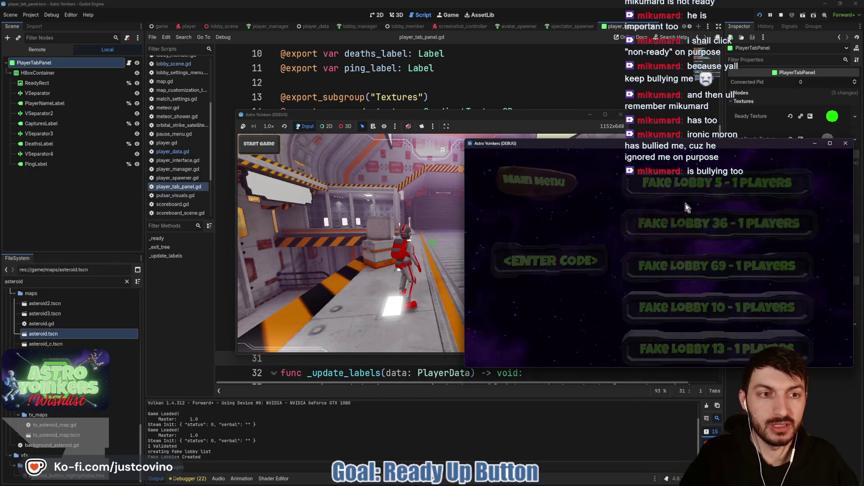
left_click(685, 201)
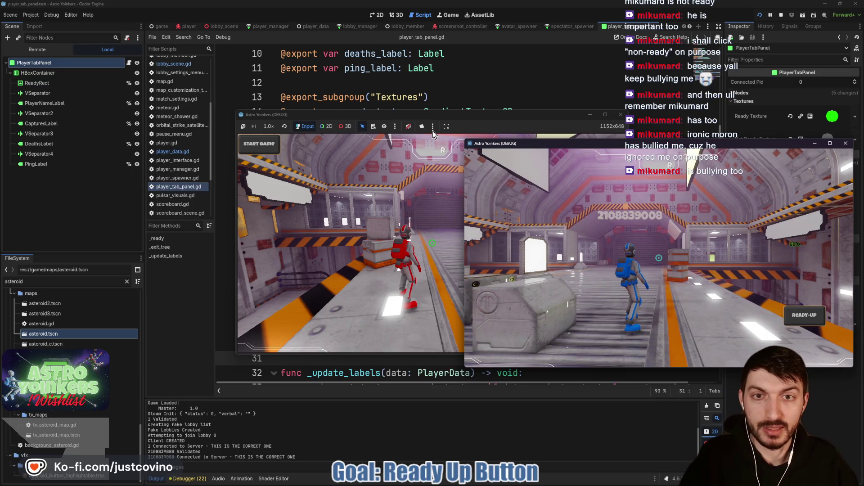
left_click_drag(346, 118, 179, 126)
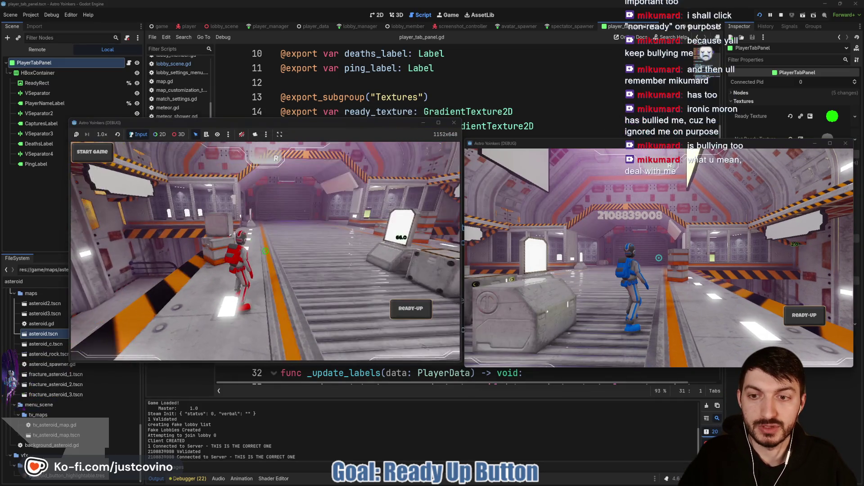
Step: Toggle the Team Red/Team Blue scoreboard with Tab in the game windows
key("Tab")
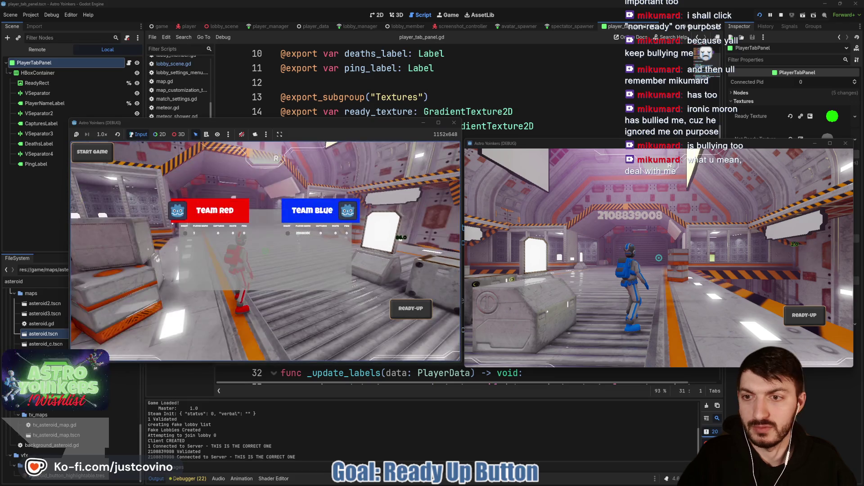
key("Tab")
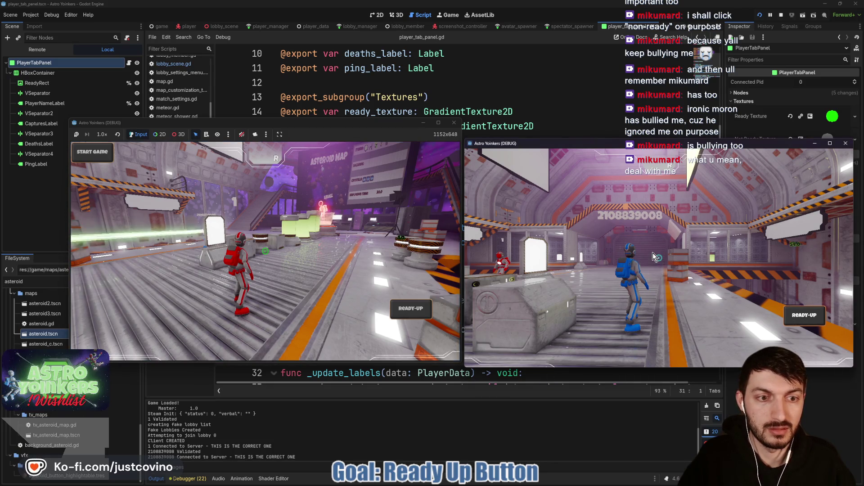
left_click(333, 240)
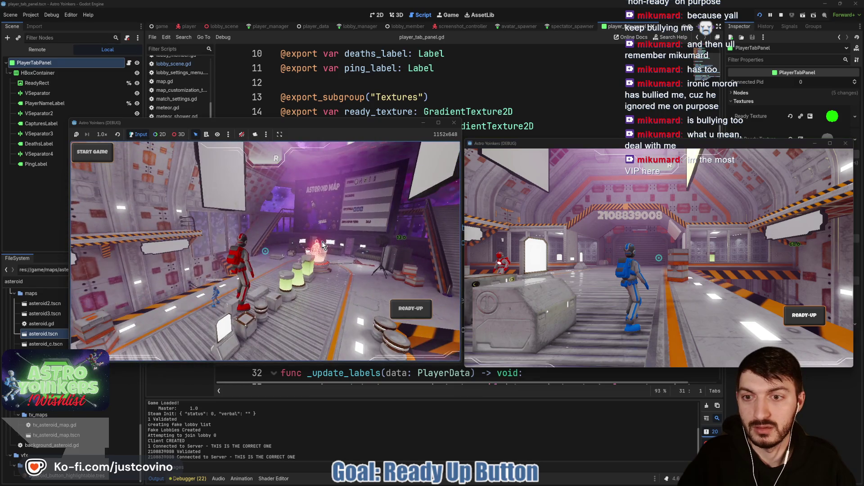
key("Tab")
key("w")
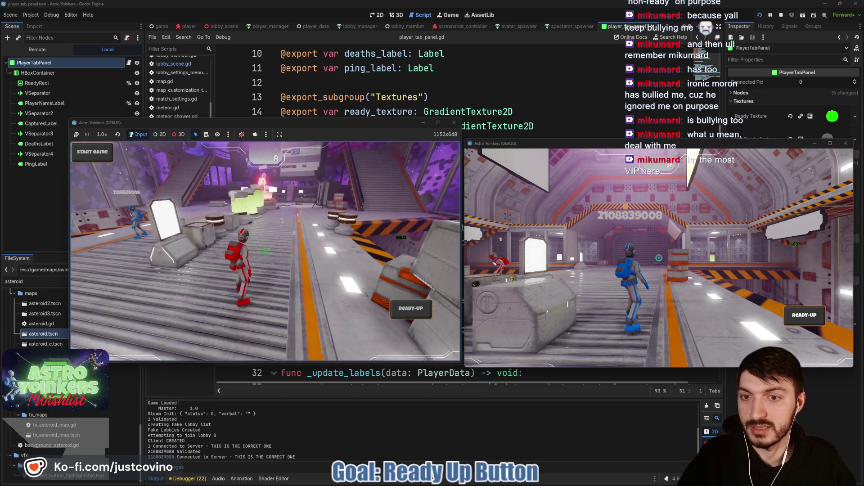
Step: Run the blue player around the hangar toward the Asteroid Map board and the stairs
left_click(646, 252)
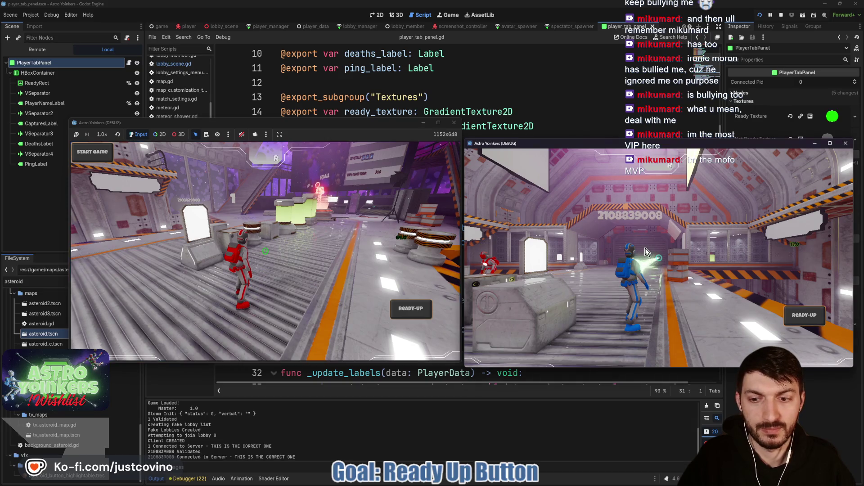
key("w")
key("w")
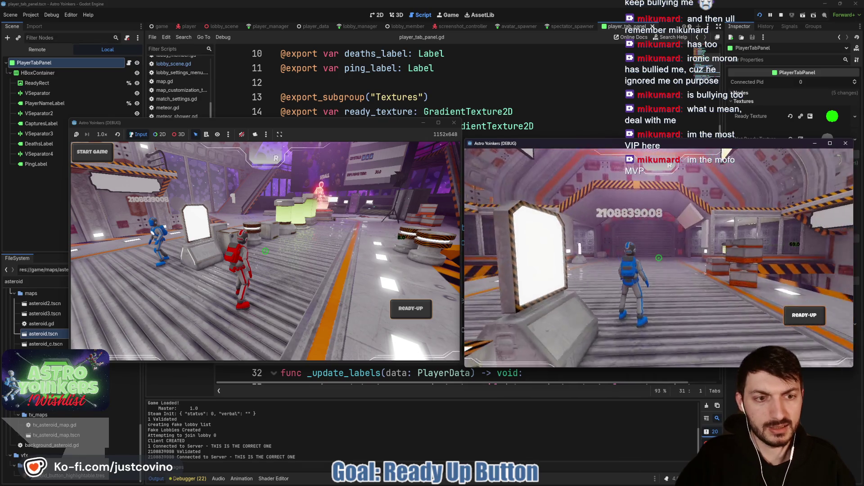
key("w")
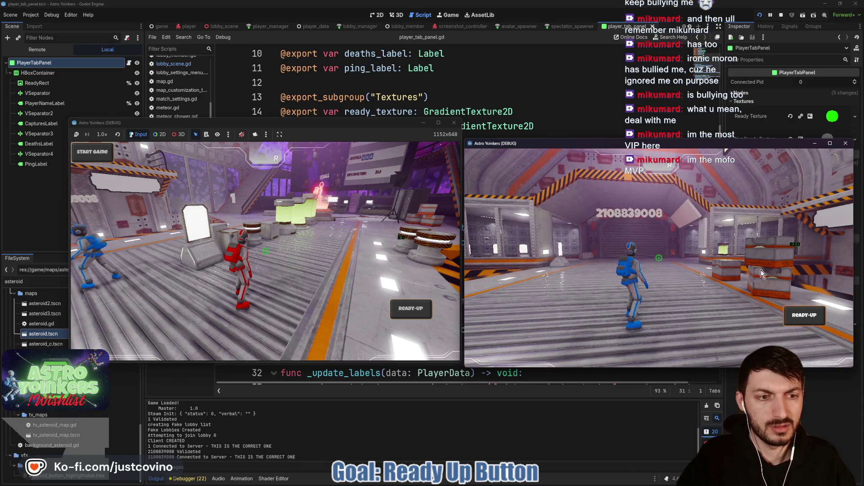
left_click(805, 319)
key("w")
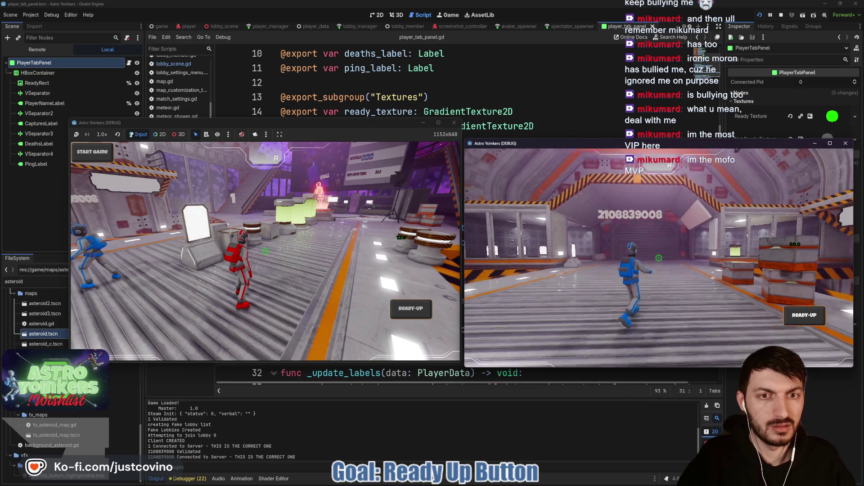
key("w")
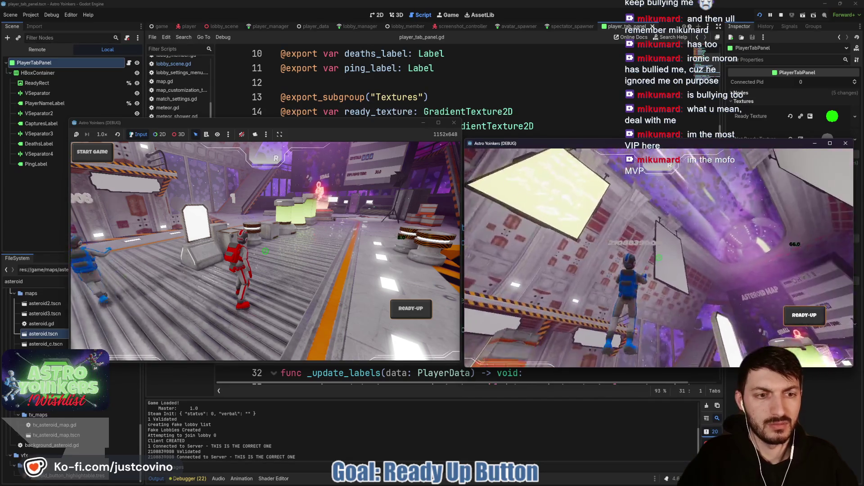
key("w")
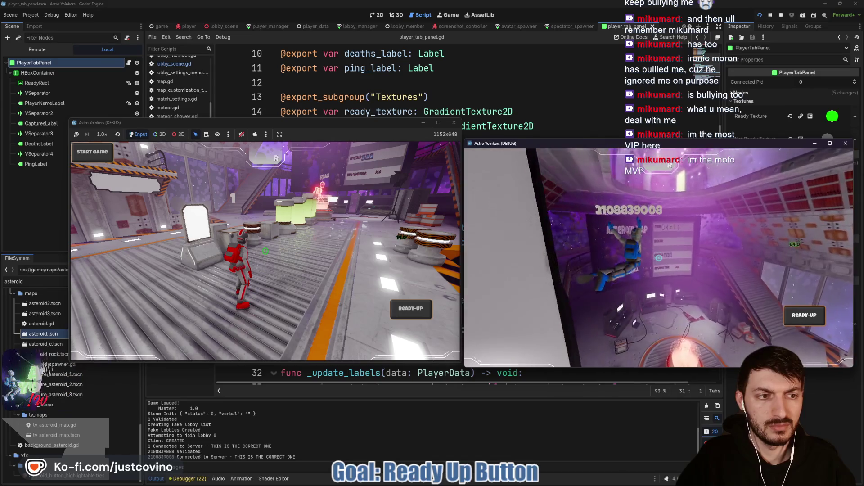
key("w")
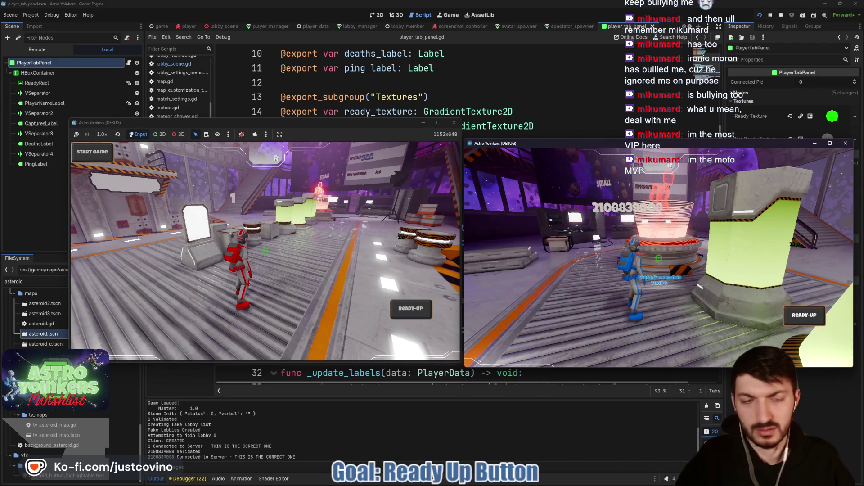
key("w")
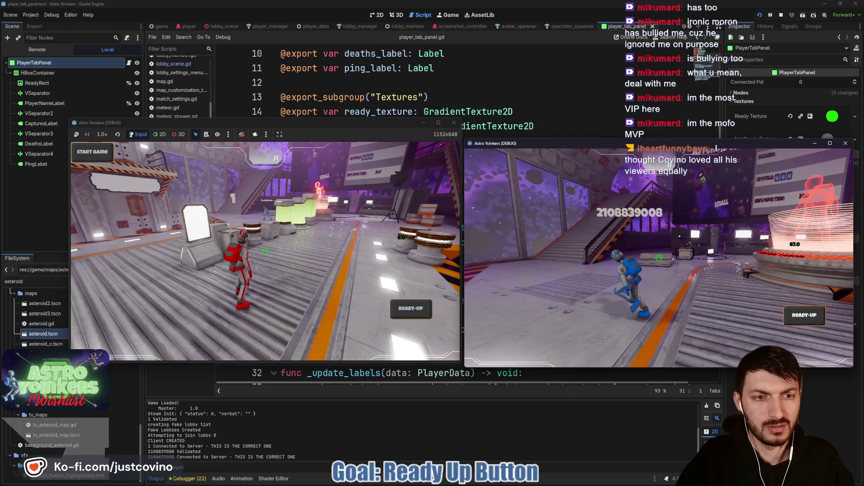
key("w")
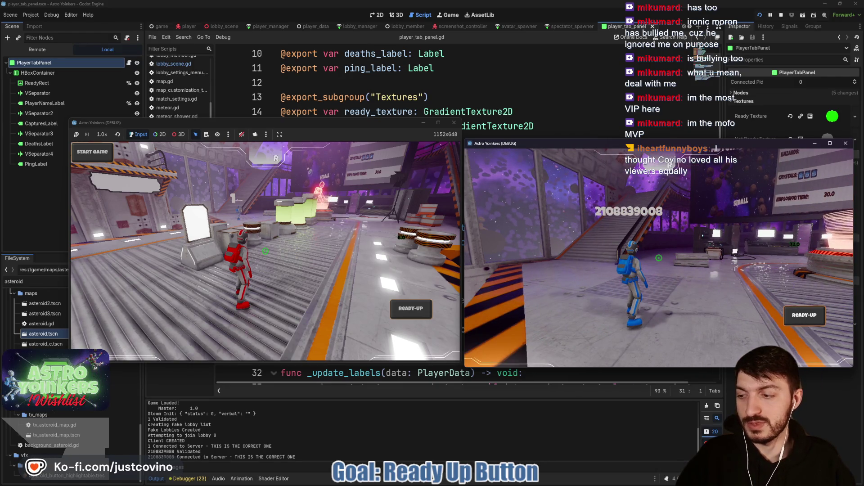
key("w")
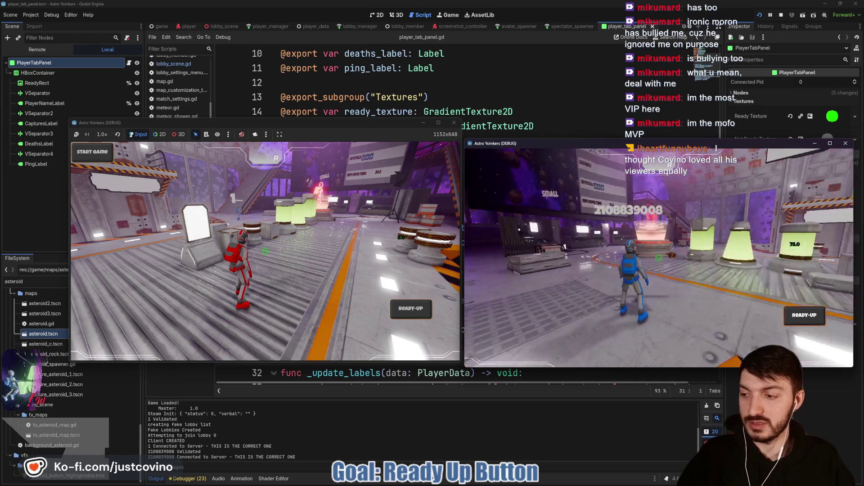
Step: Check the left game's scoreboard, run the red player around, then stop the test with F8
left_click(363, 189)
key("Tab")
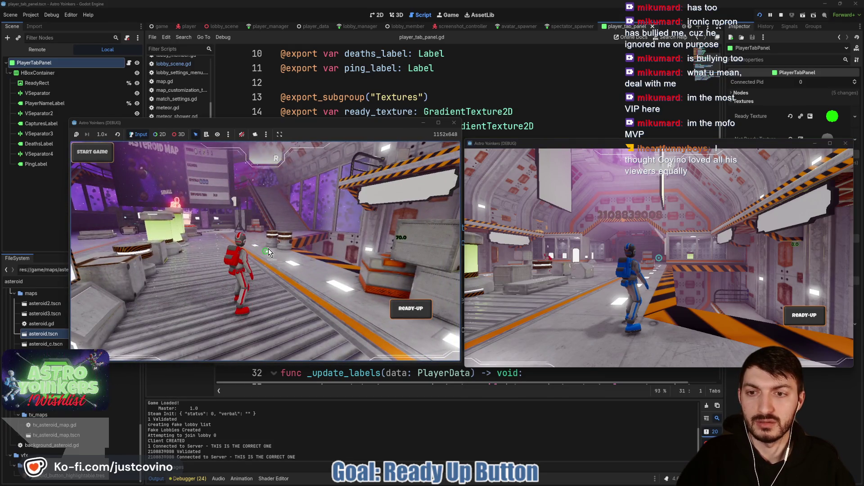
key("w")
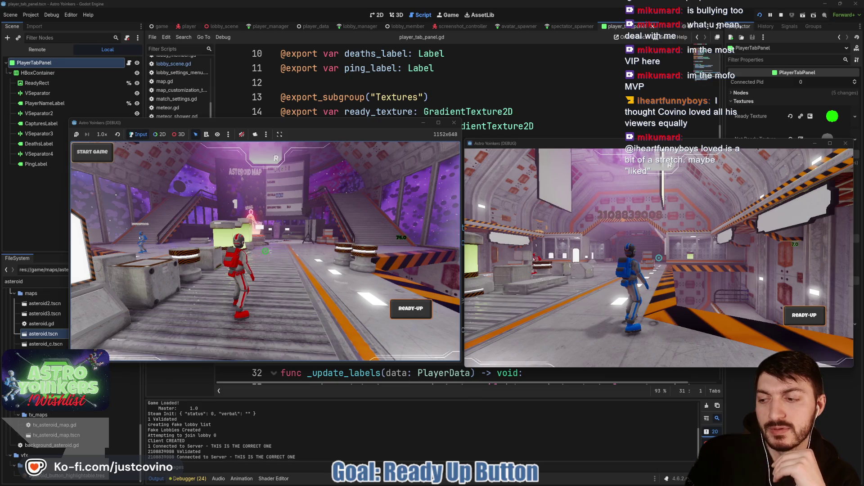
key("F8")
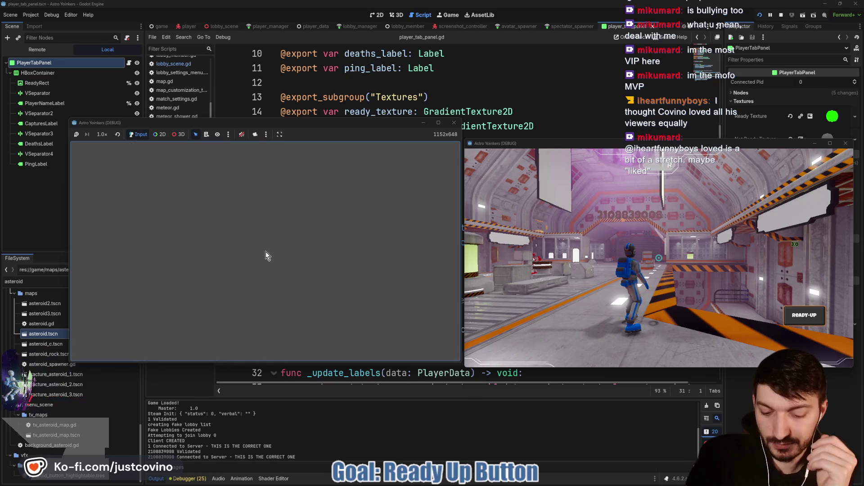
Step: Inspect ReadyRect and PlayerTabPanel's ready/not-ready textures, then open lobby_scene.gd
left_click(378, 276)
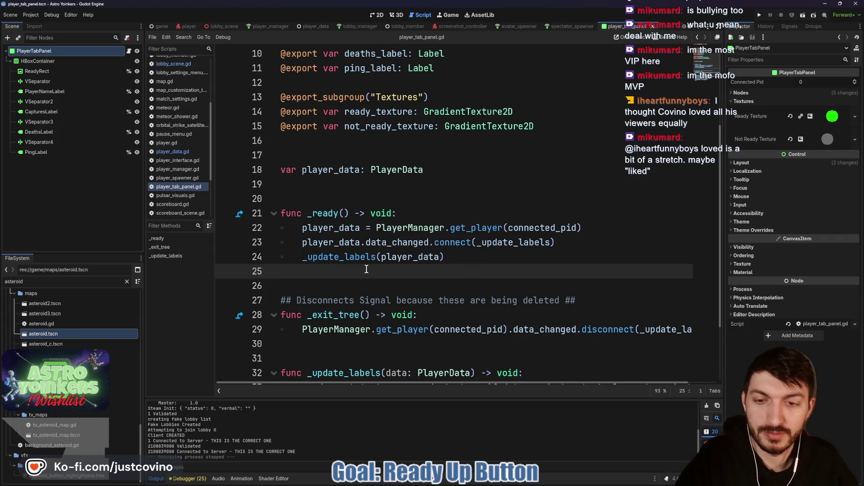
scroll(398, 261, "down", 2)
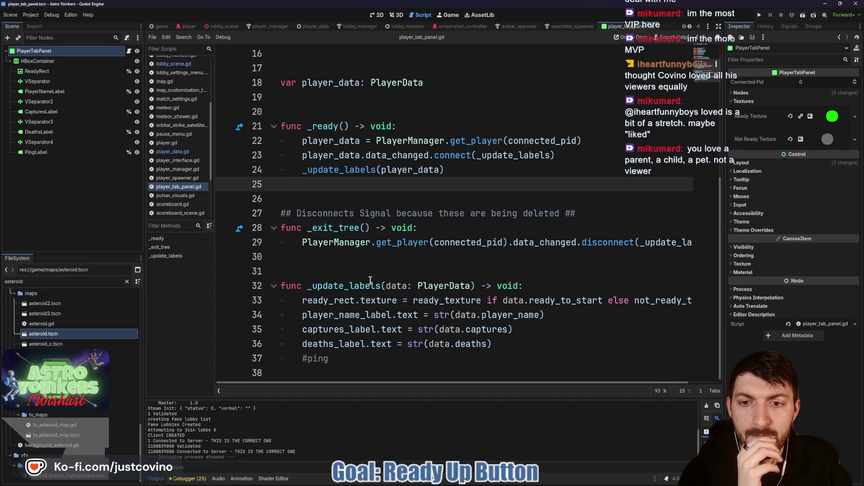
left_click(36, 71)
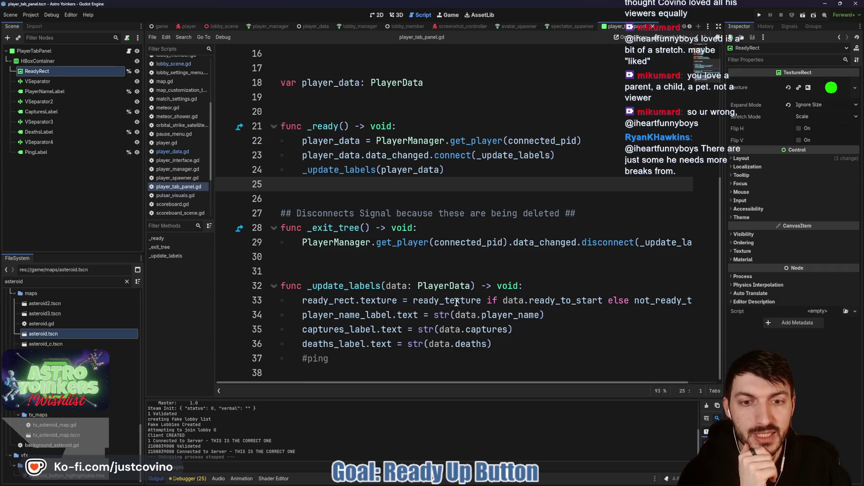
left_click(45, 51)
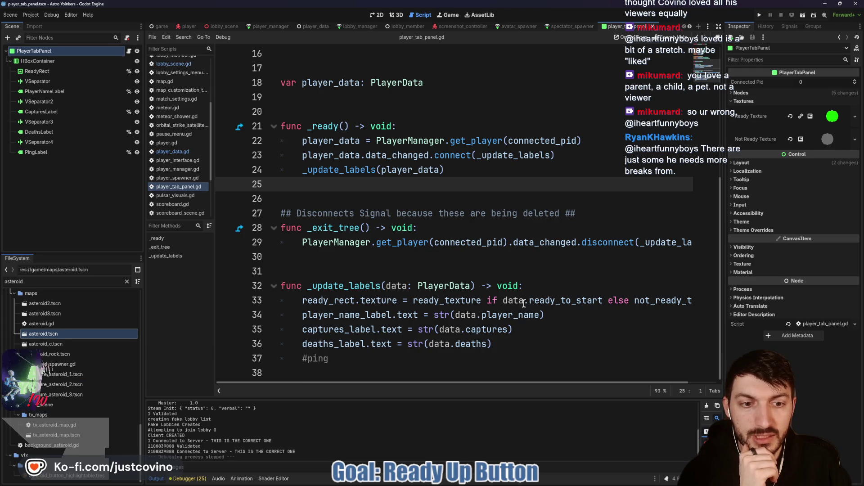
scroll(571, 305, "right", 2)
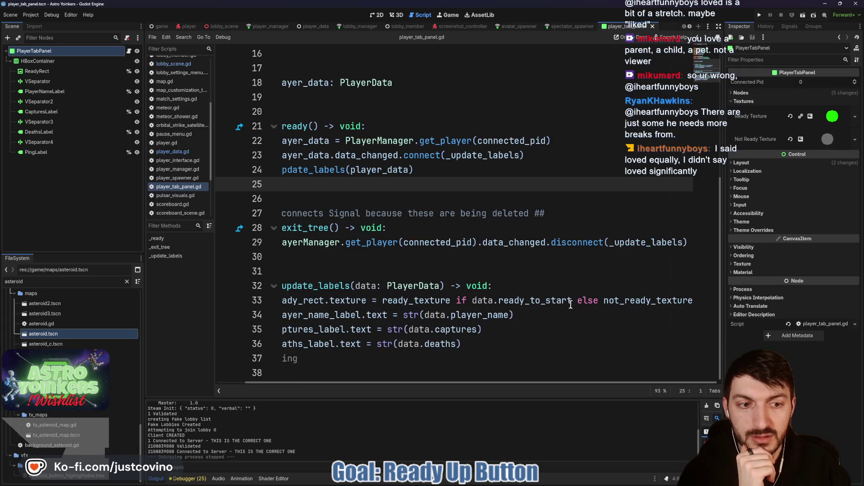
scroll(558, 302, "left", 2)
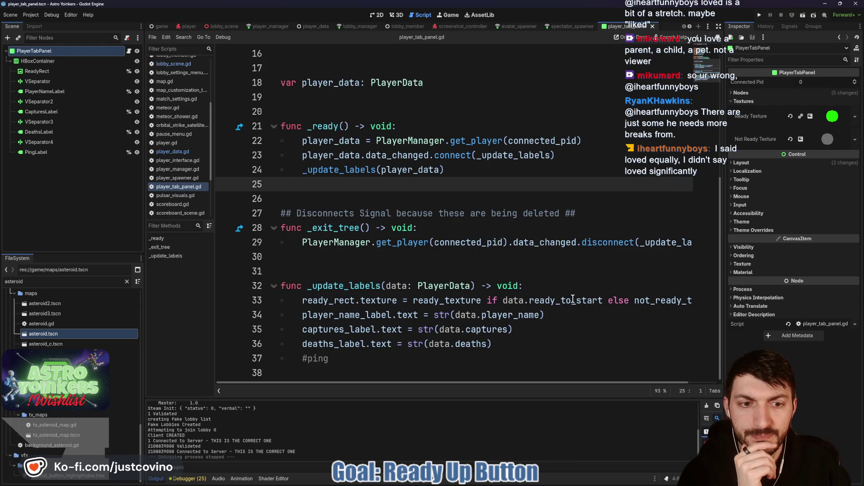
left_click(573, 300)
left_click(222, 29)
scroll(474, 231, "down", 2)
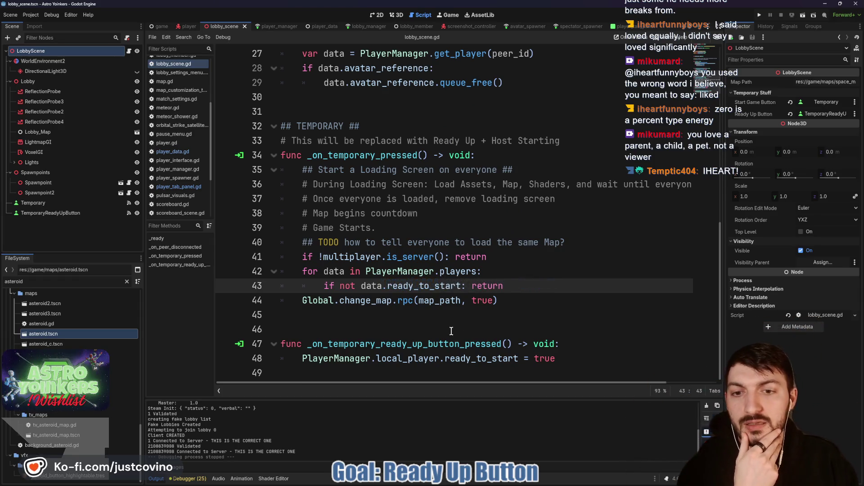
Step: Read the TODO CHECK STATE comment in TabMenu's script, then return to player_tab_panel.gd
left_click(384, 312)
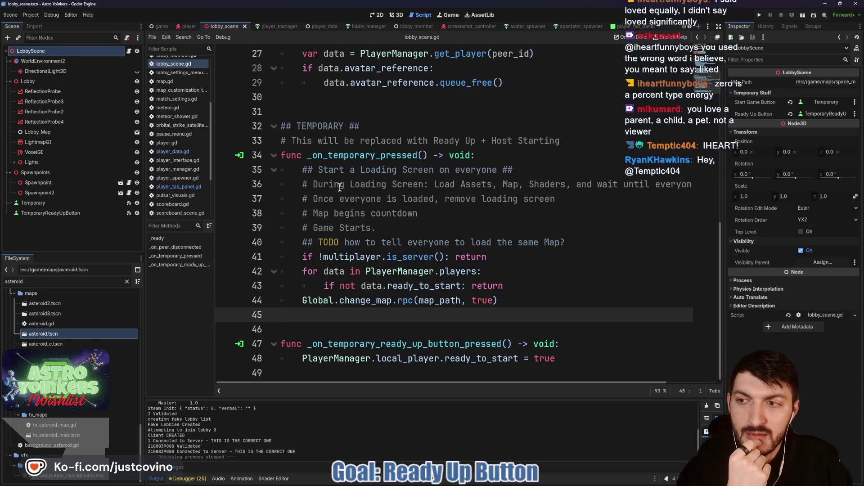
left_click(189, 26)
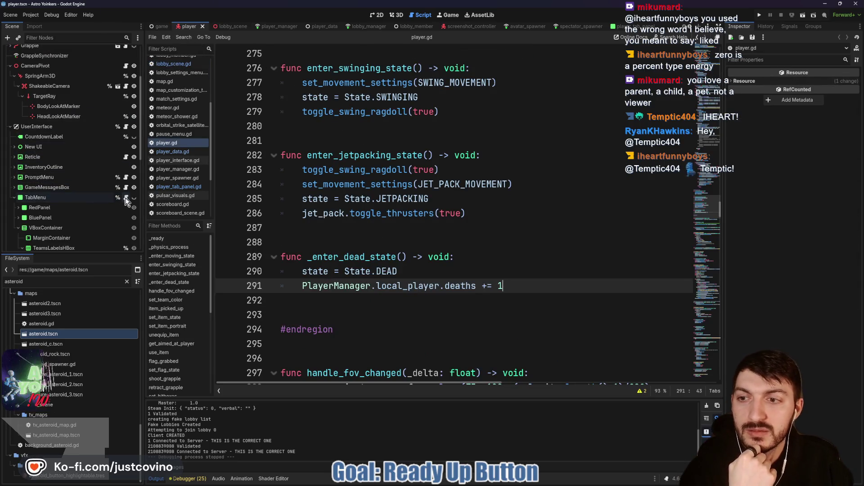
left_click(126, 197)
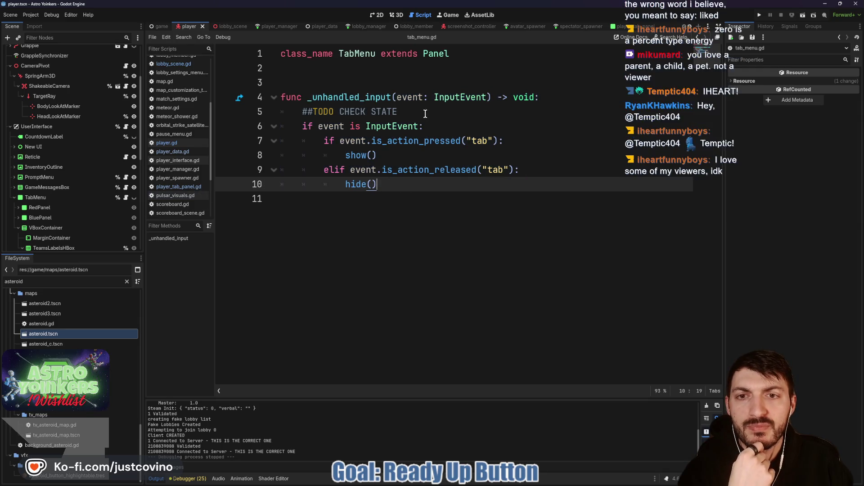
left_click_drag(405, 112, 303, 111)
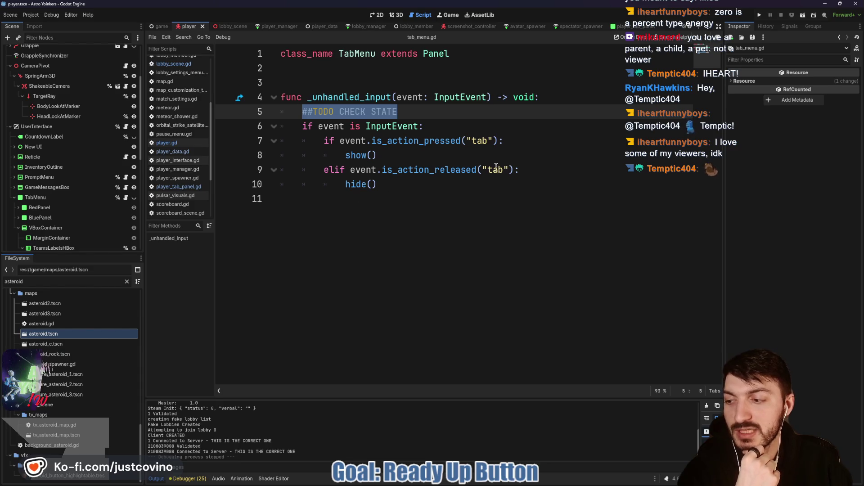
left_click(450, 184)
left_click(628, 26)
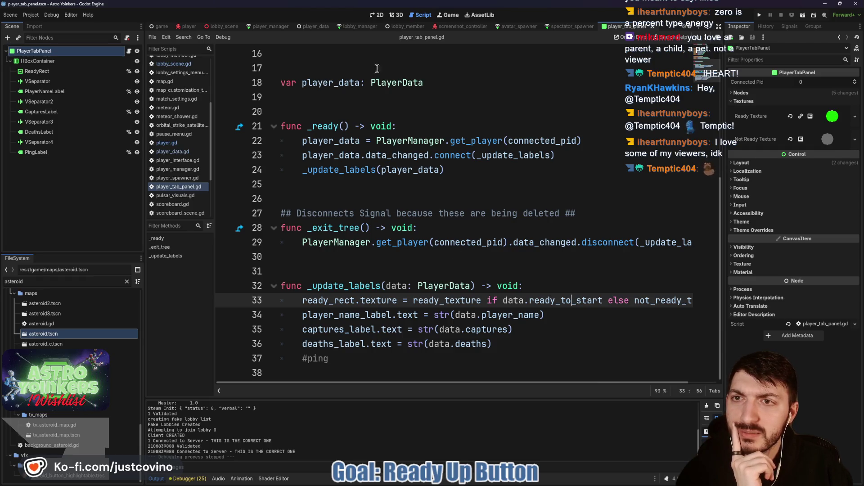
Step: Add ready_up_button.hide() after line 48 of lobby_scene.gd's ready-up handler, then run the project
left_click(188, 26)
left_click(235, 28)
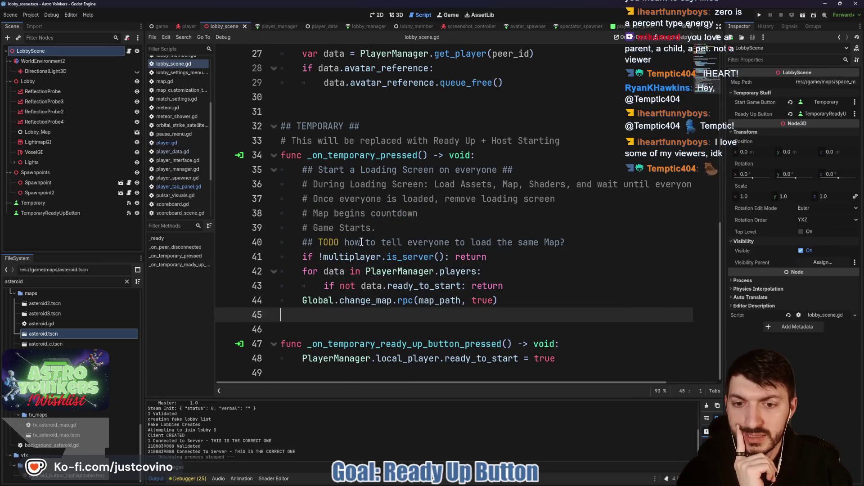
left_click(583, 357)
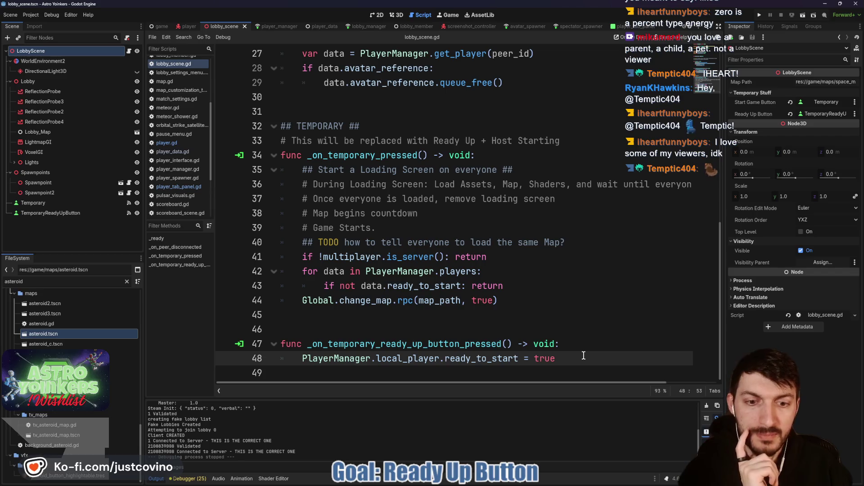
key("Return")
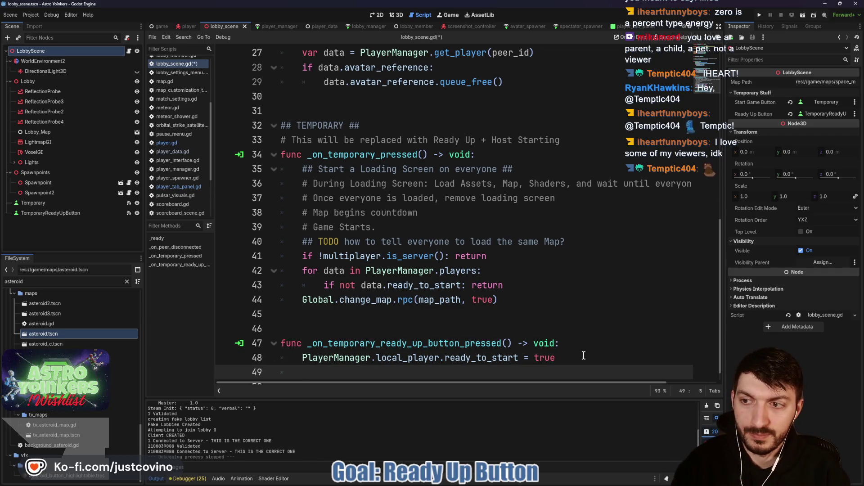
type("ready")
key("Return")
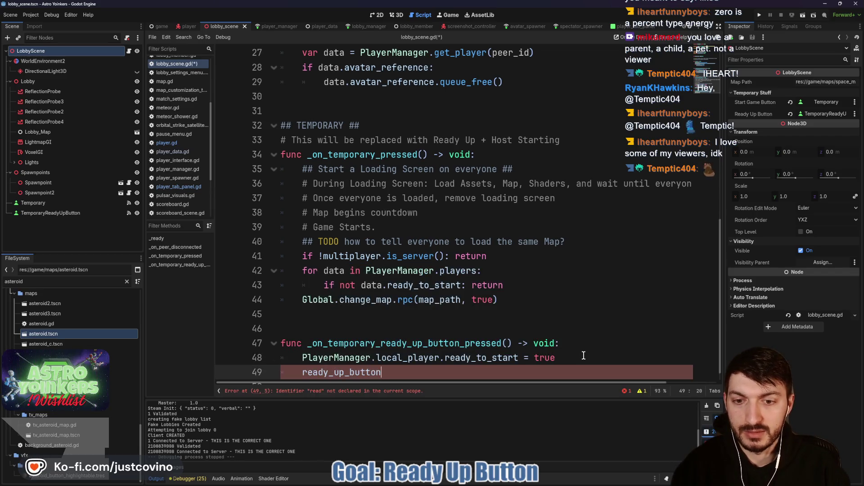
type("hide")
key("Return")
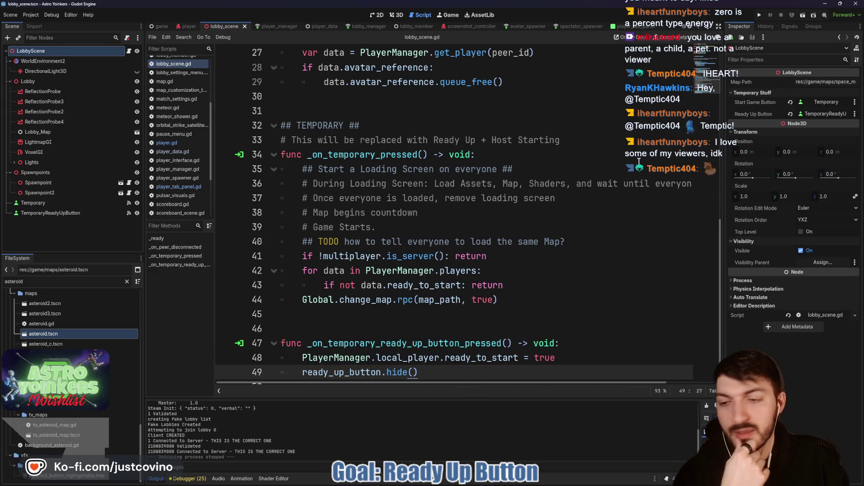
left_click(760, 16)
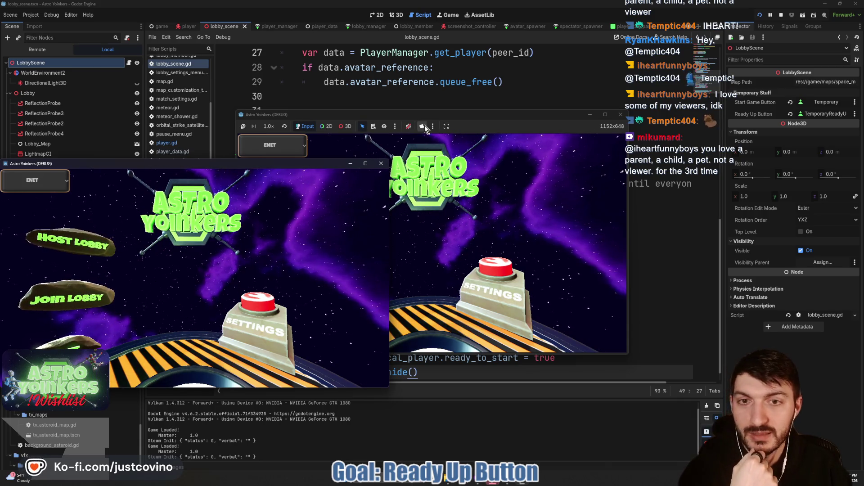
Step: Arrange the two game windows, host a lobby in the left one, and check its scoreboard
left_click_drag(227, 168, 658, 134)
mouse_move(544, 114)
left_mouse_down()
mouse_move(339, 134)
mouse_move(341, 123)
left_mouse_up()
left_click_drag(575, 132, 601, 127)
left_click(126, 219)
left_click(234, 228)
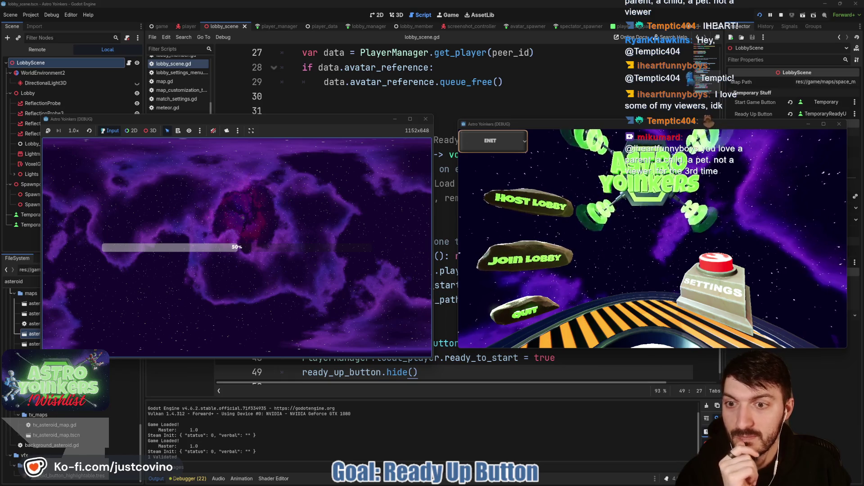
key("Tab")
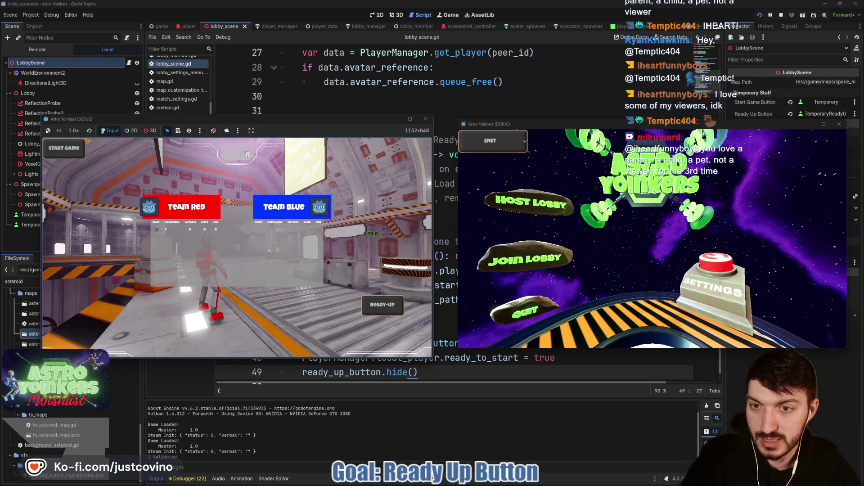
key("Tab")
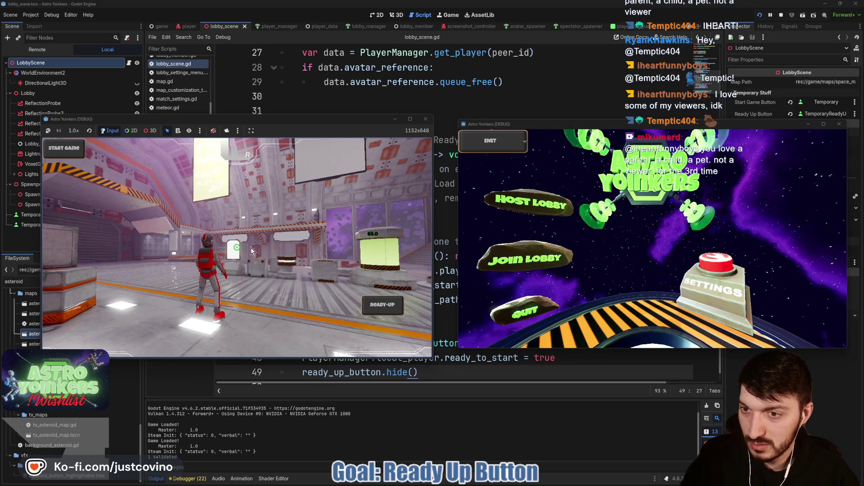
key("w")
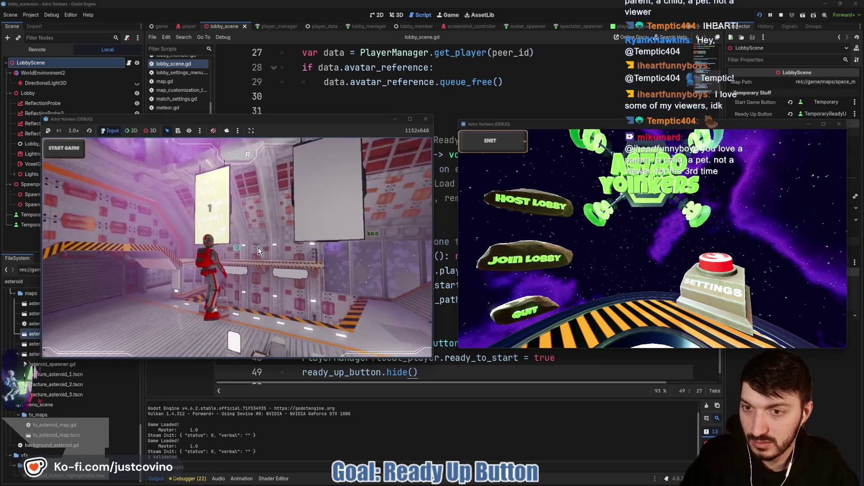
key("Tab")
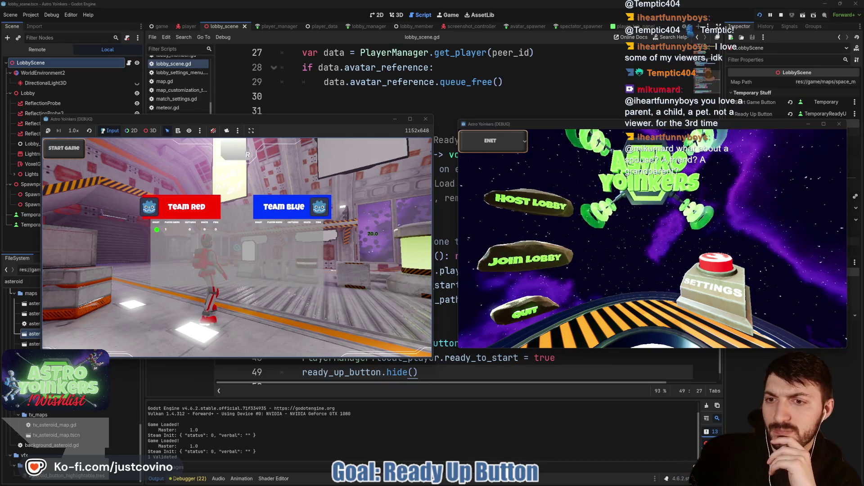
key("Tab")
key("Tab")
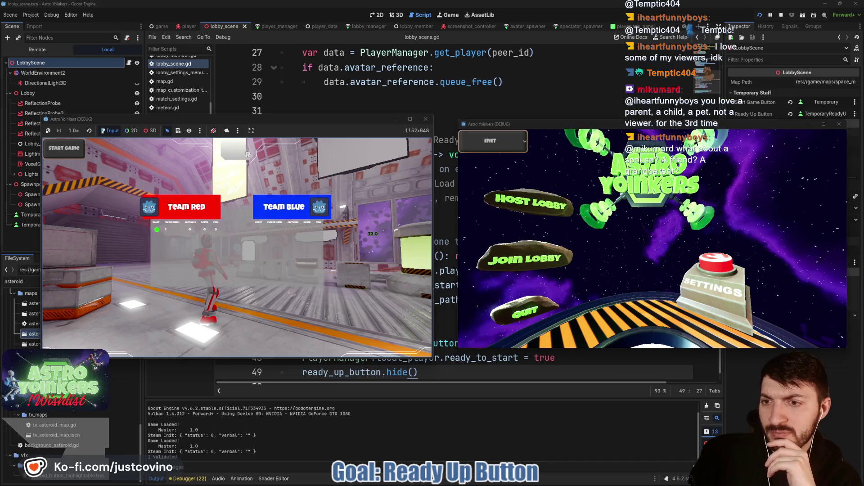
Step: Join the first Fake Lobby from the right window, ready up the blue player, and check the scoreboard
left_click(522, 261)
left_click(684, 163)
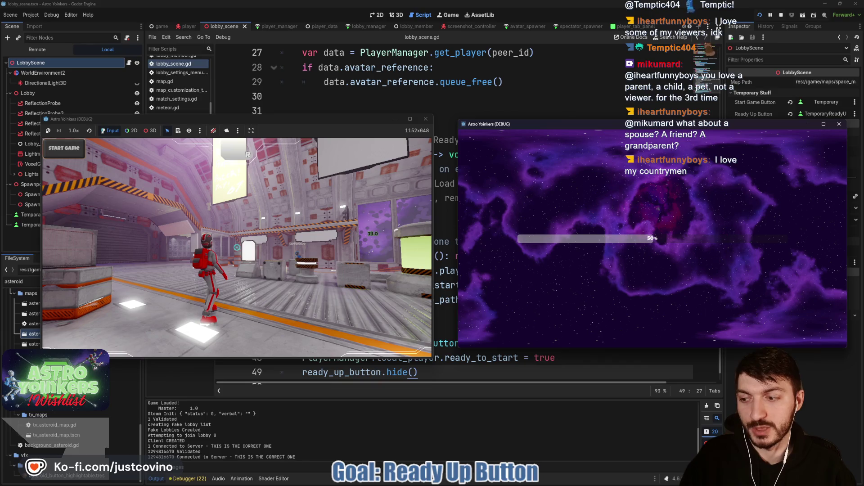
key("Tab")
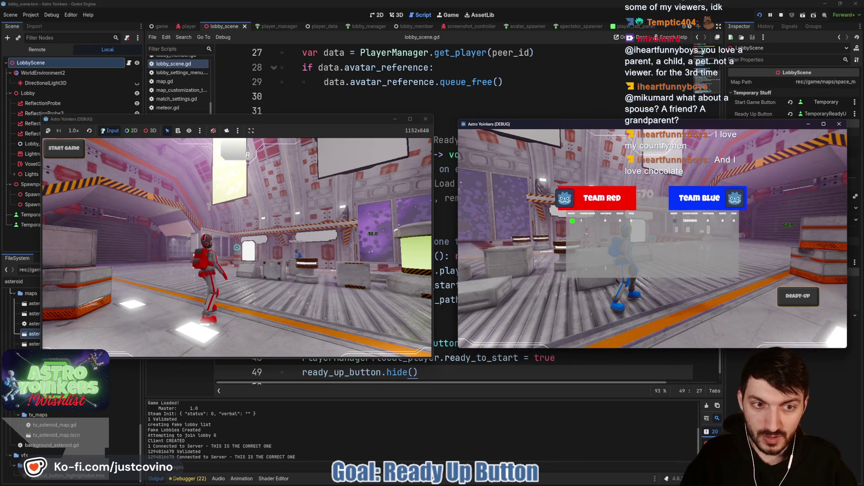
key("Tab")
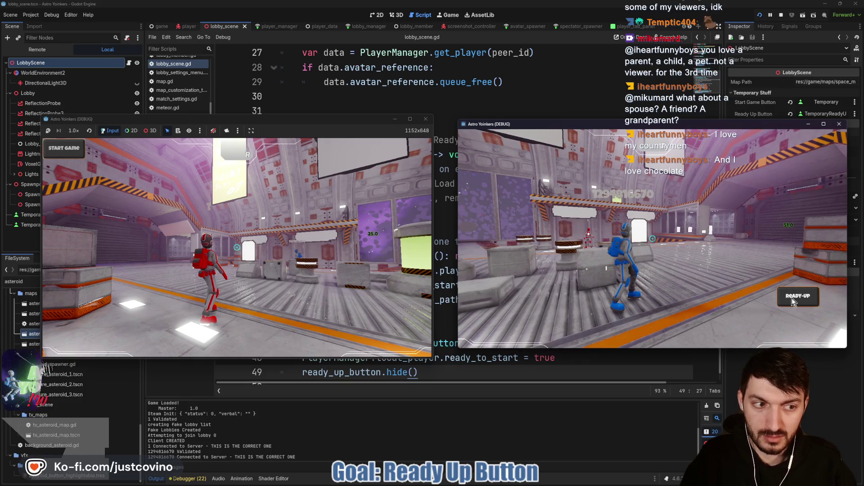
left_click(792, 298)
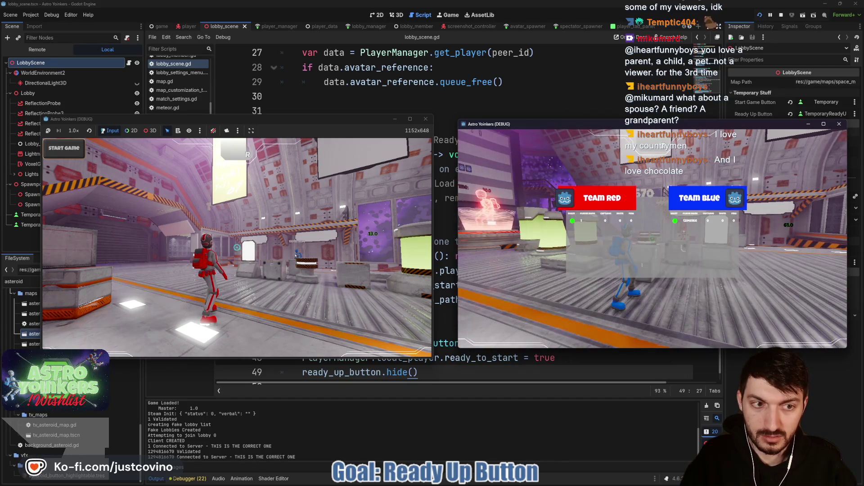
key("Tab")
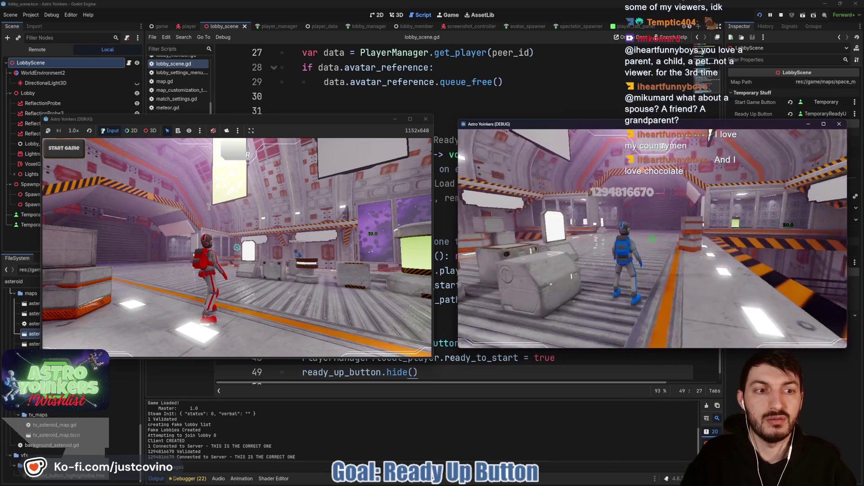
key("Tab")
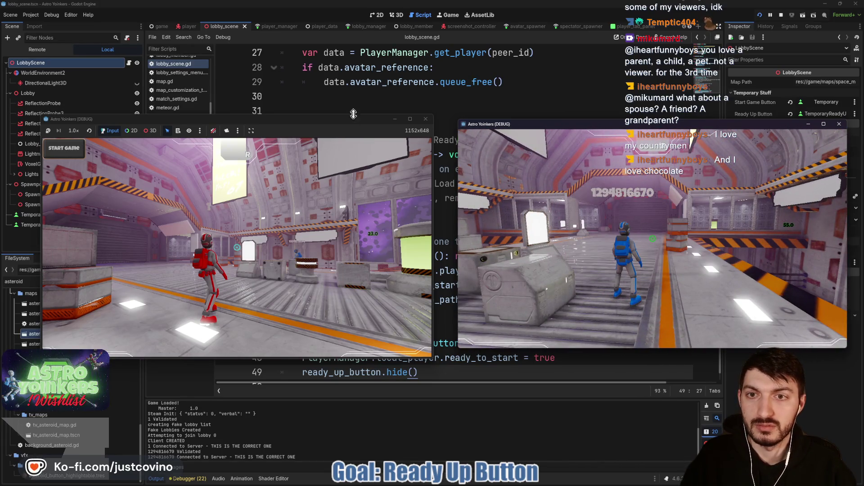
Step: Check the left window's scoreboard for the ready state, then stop the game with F8
left_click(304, 133)
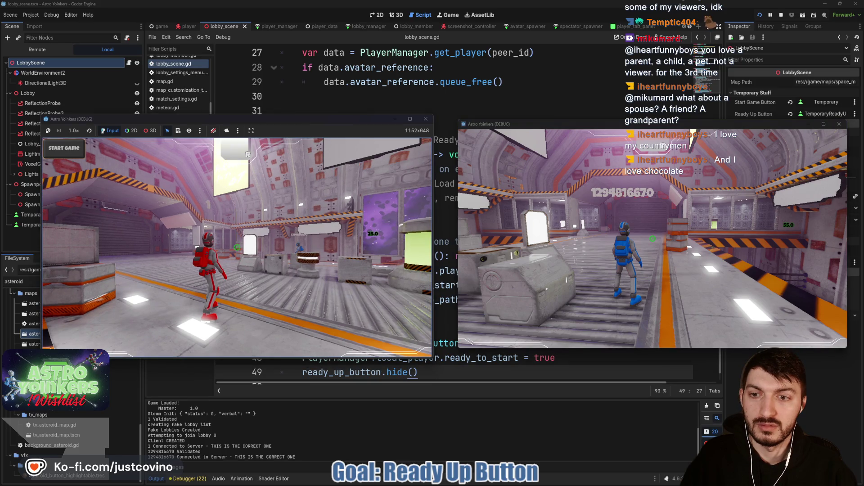
key("Tab")
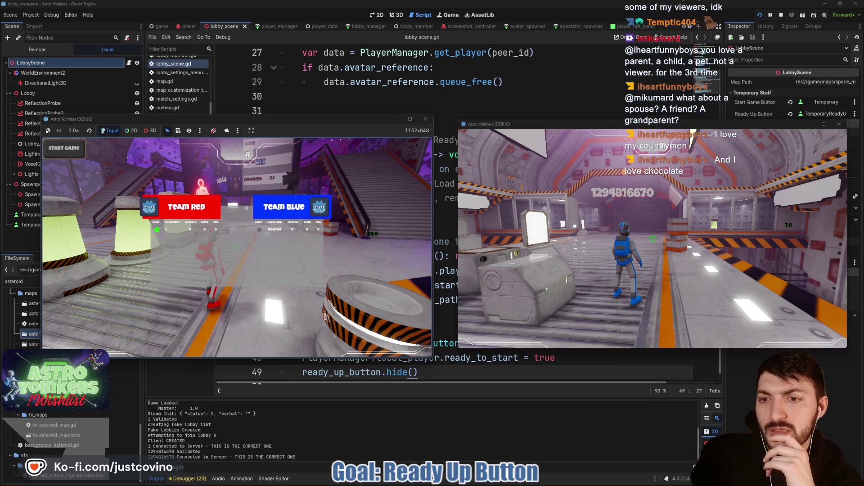
key("Tab")
key("Escape")
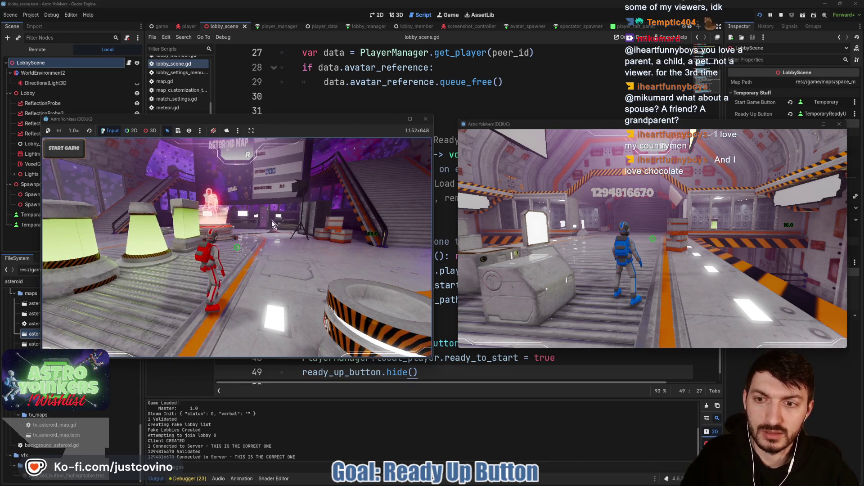
key("F8")
left_click(439, 242)
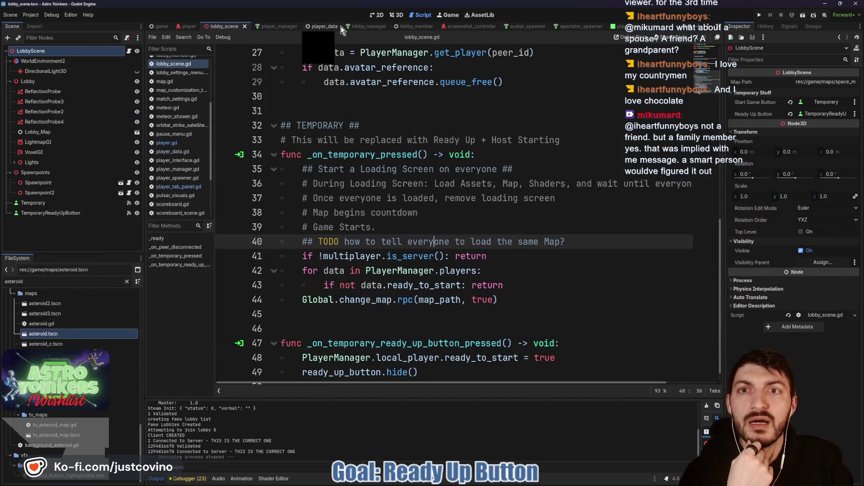
Step: Open player_data.gd with its Replication panel, then cancel the Add Property node picker
left_click(329, 26)
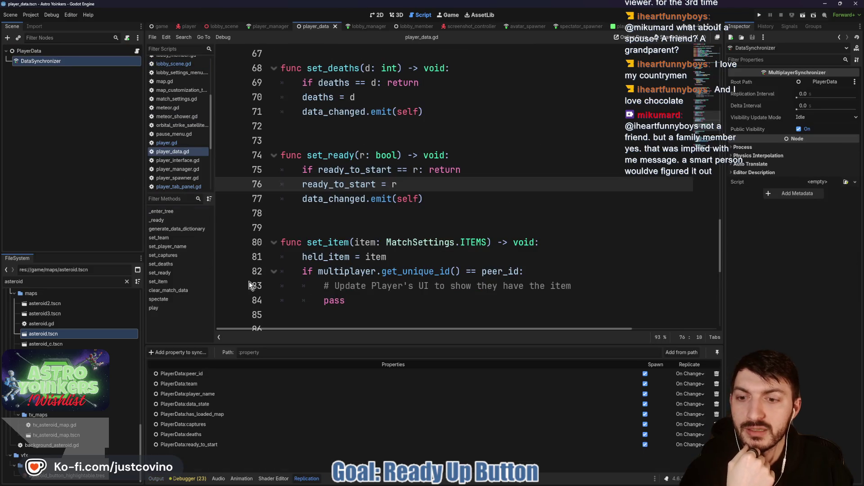
left_click(180, 352)
left_click(398, 145)
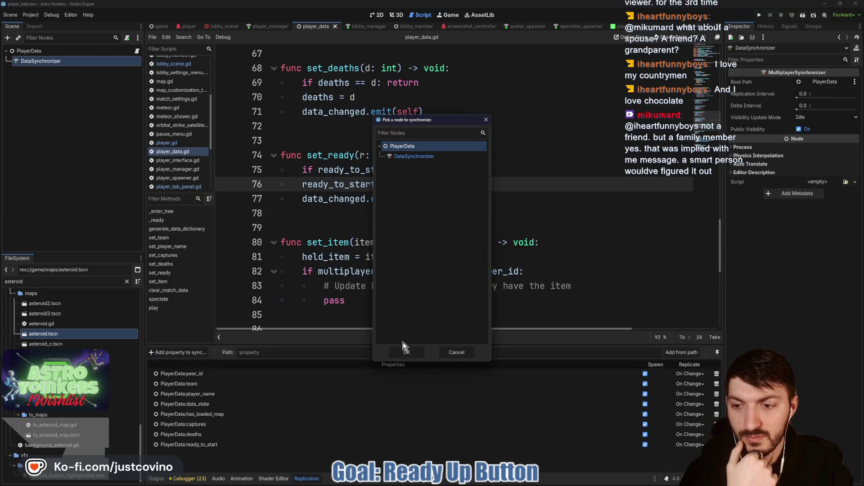
key("Escape")
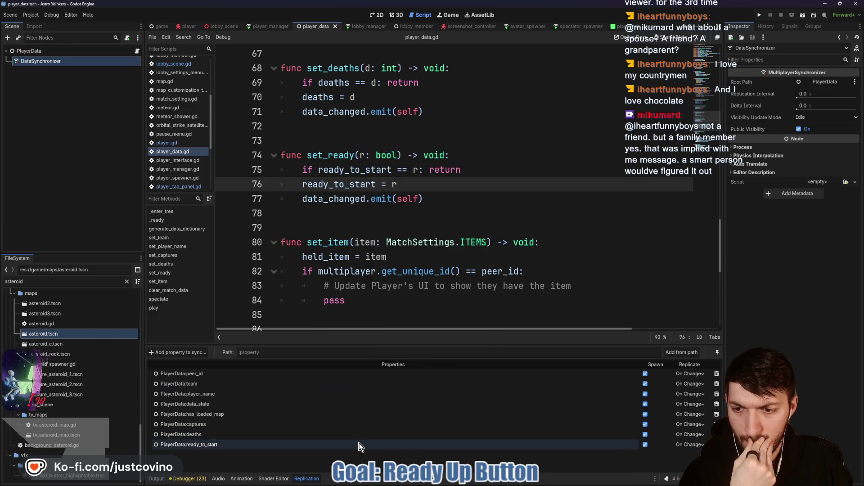
Step: Collapse the Spectator Mode region and review the ready_to_start setter
scroll(461, 253, "down", 4)
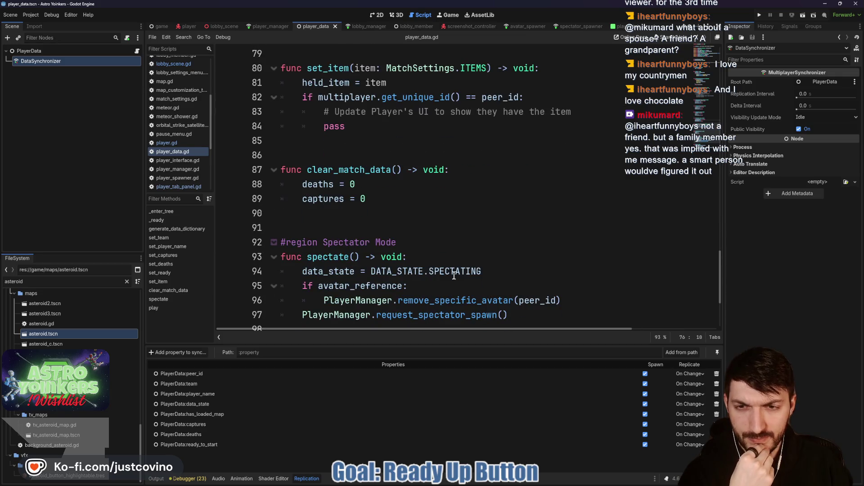
scroll(454, 276, "down", 3)
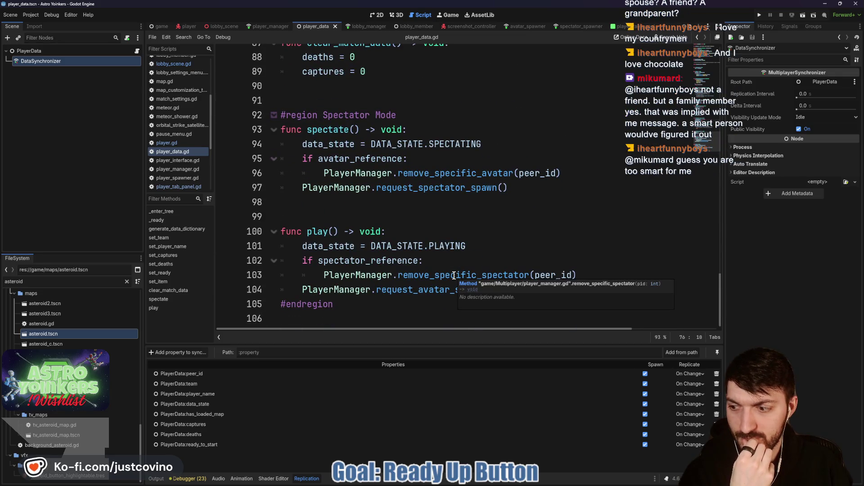
mouse_move(453, 275)
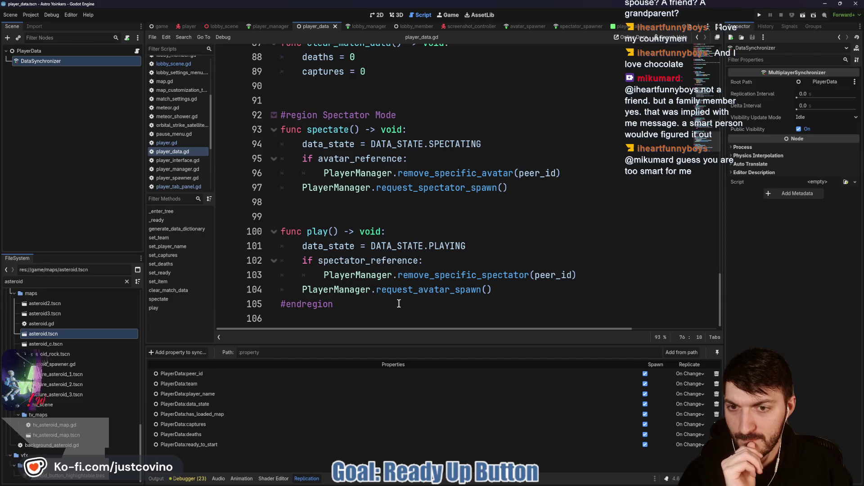
scroll(398, 303, "up", 2)
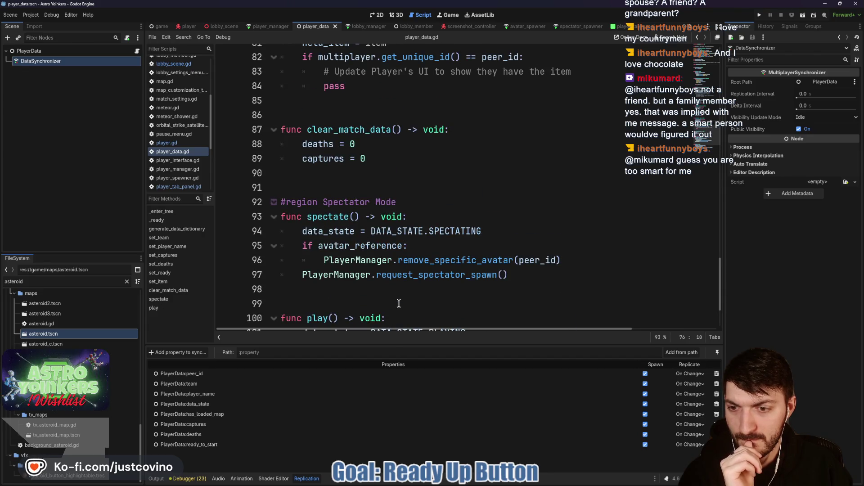
left_click(274, 202)
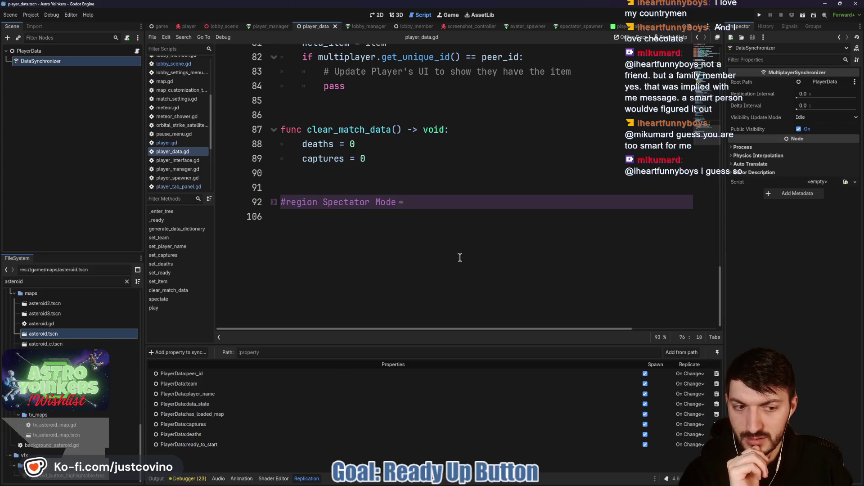
scroll(427, 270, "up", 5)
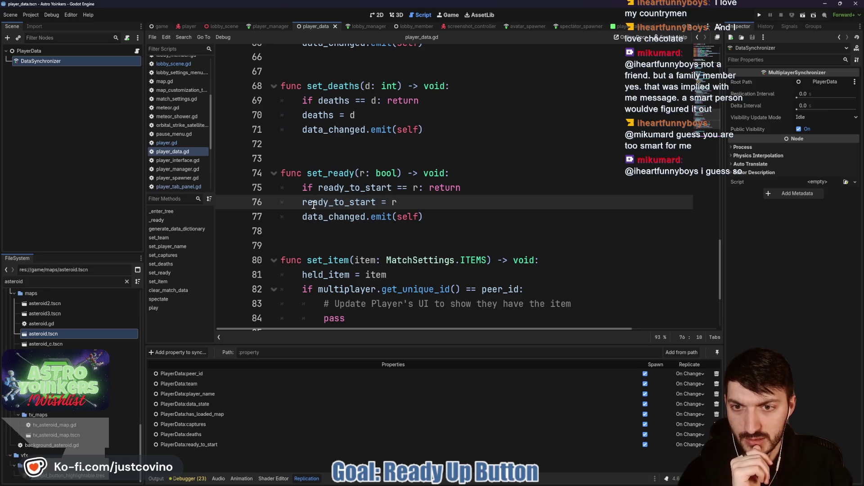
mouse_move(314, 204)
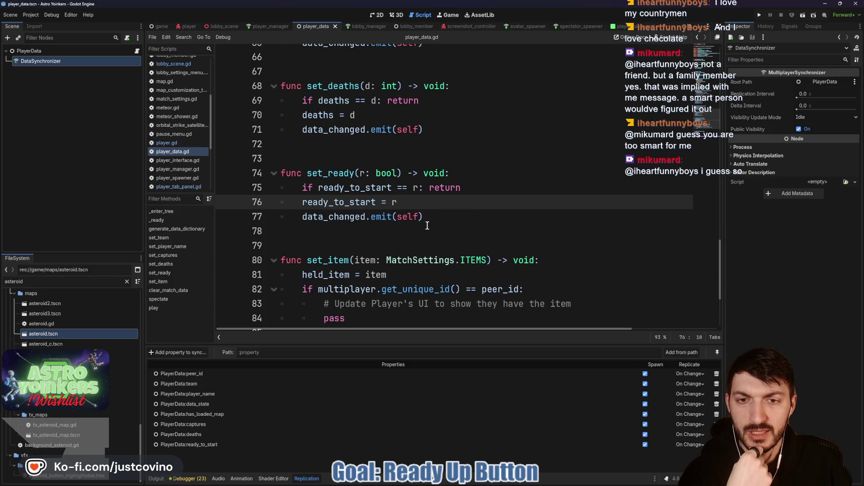
scroll(427, 226, "up", 5)
scroll(430, 225, "up", 15)
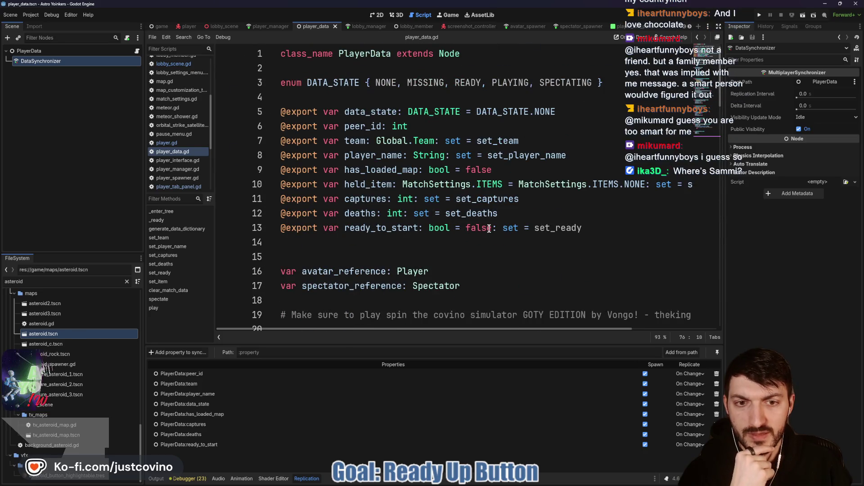
mouse_move(567, 228)
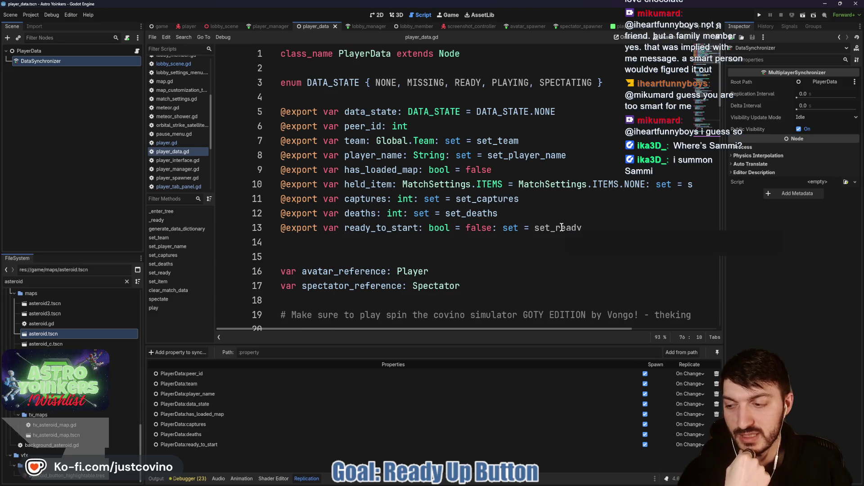
left_click(577, 230)
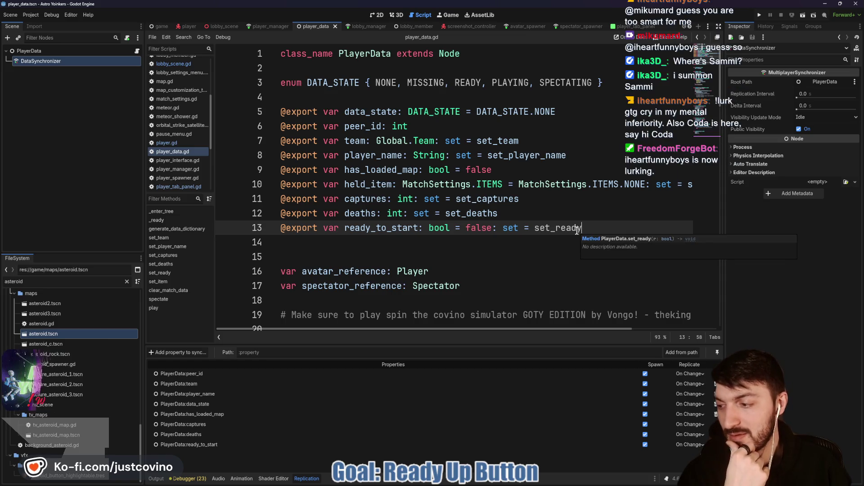
mouse_move(571, 229)
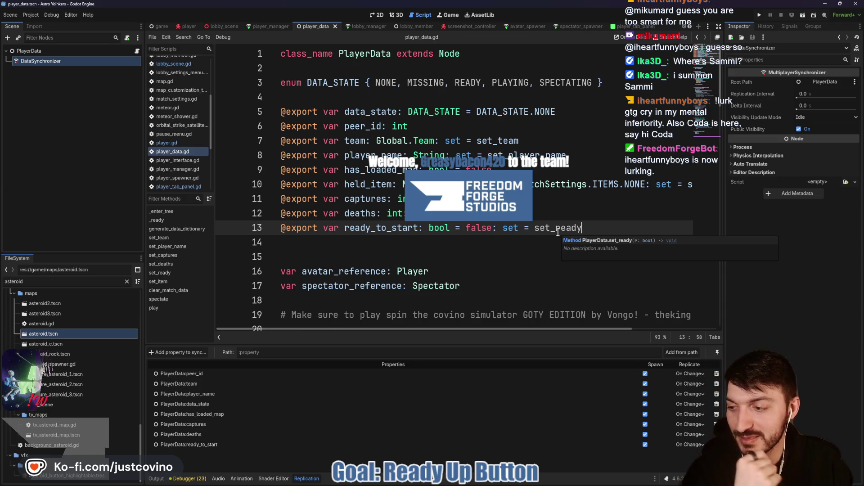
left_click(555, 243)
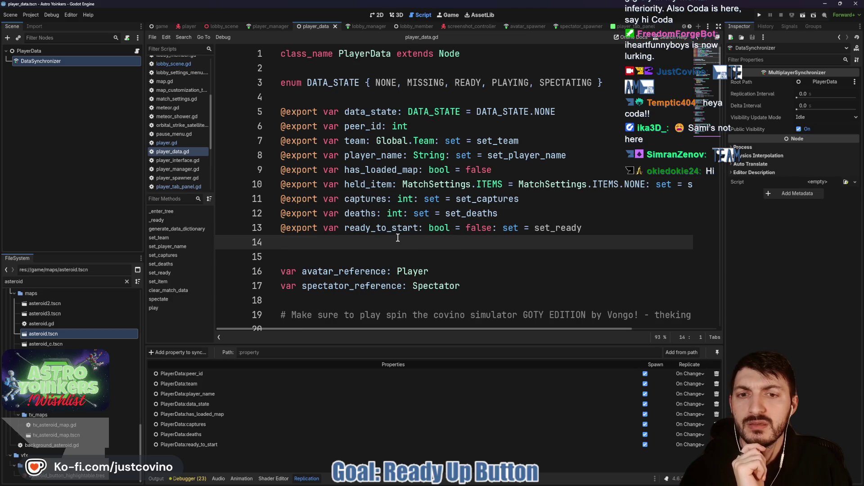
left_click(182, 28)
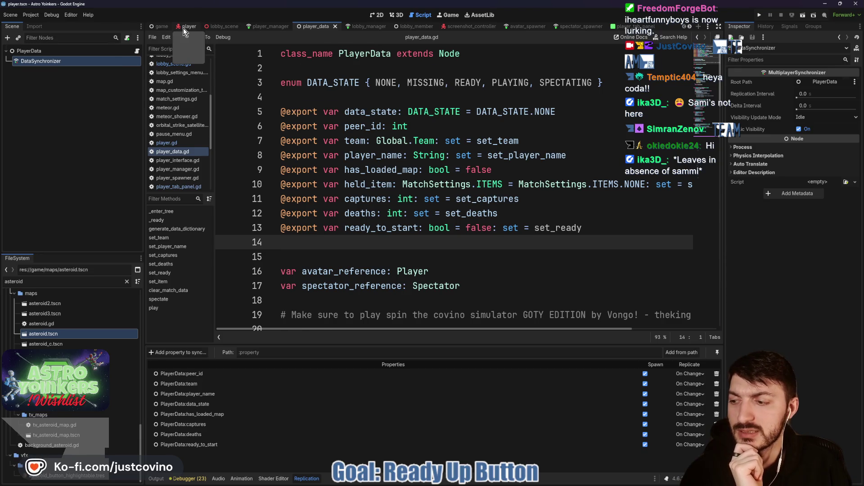
Step: Scroll through player.gd, open TabMenu's script, then switch to the player_tab_panel scene
scroll(106, 161, "up", 3)
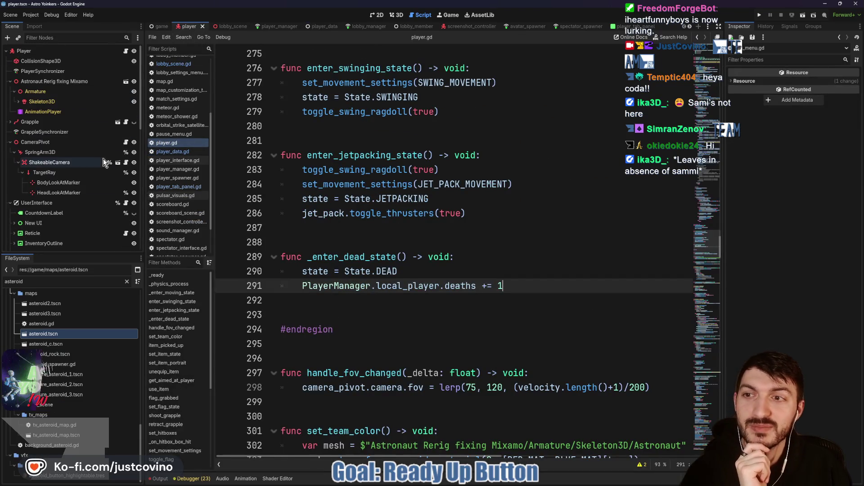
scroll(327, 195, "down", 6)
scroll(495, 217, "up", 5)
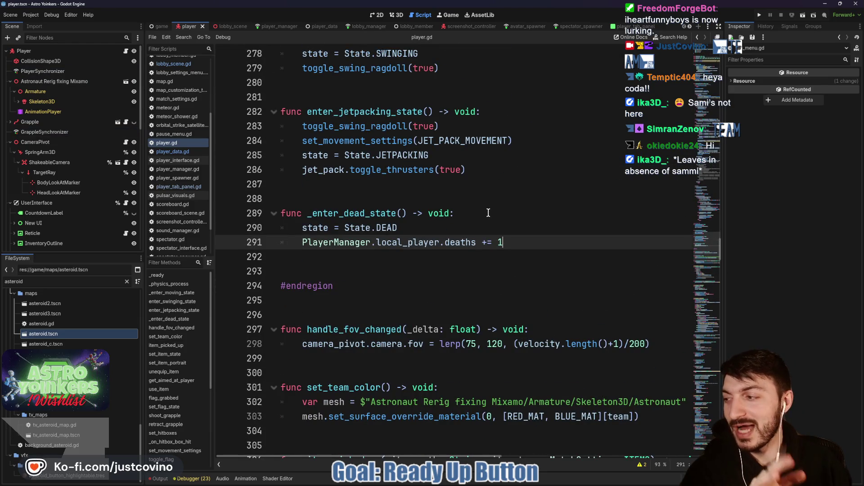
scroll(404, 198, "down", 2)
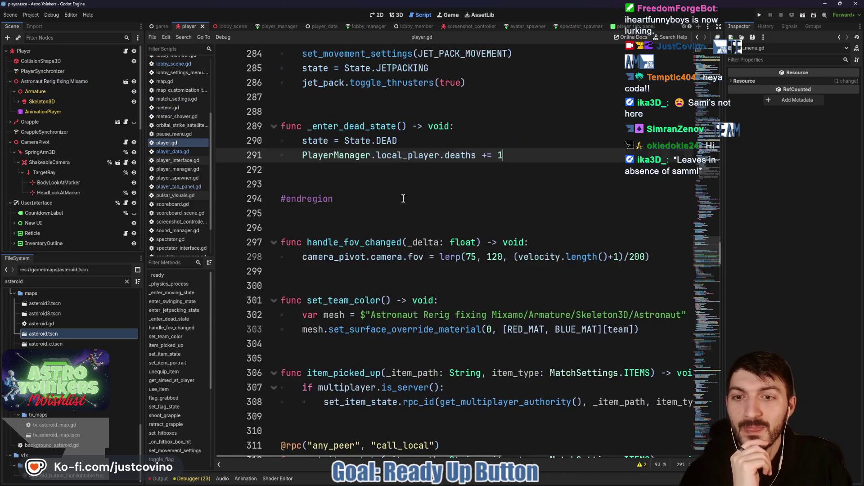
scroll(401, 186, "down", 6)
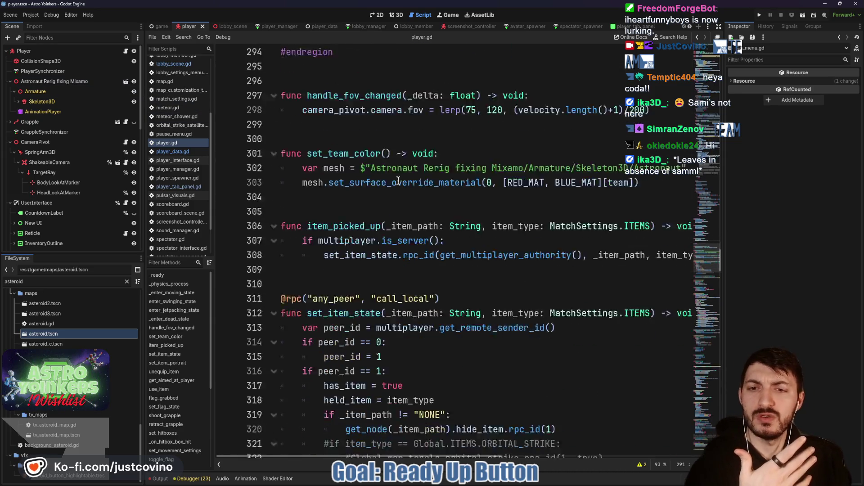
scroll(402, 189, "down", 11)
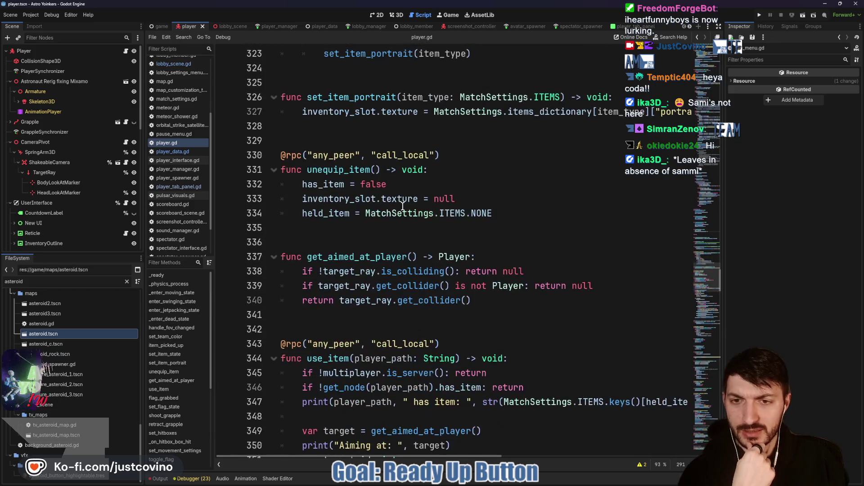
scroll(403, 206, "down", 5)
scroll(402, 206, "up", 3)
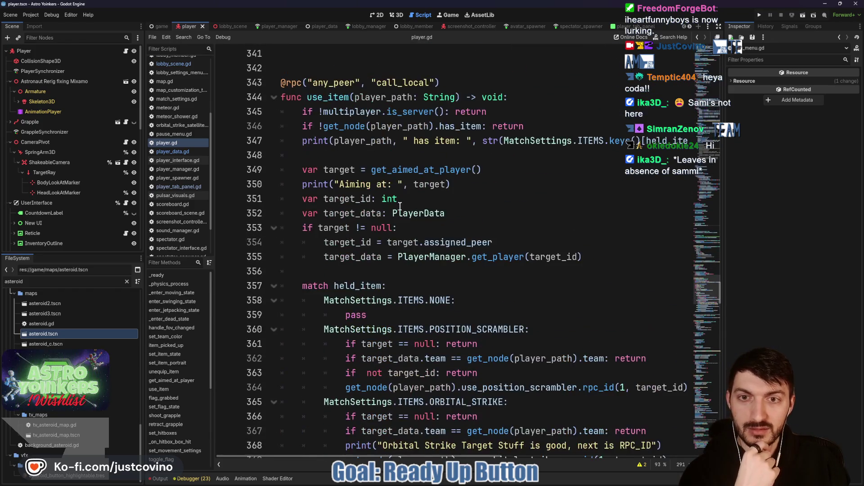
scroll(467, 186, "down", 1)
scroll(467, 187, "down", 5)
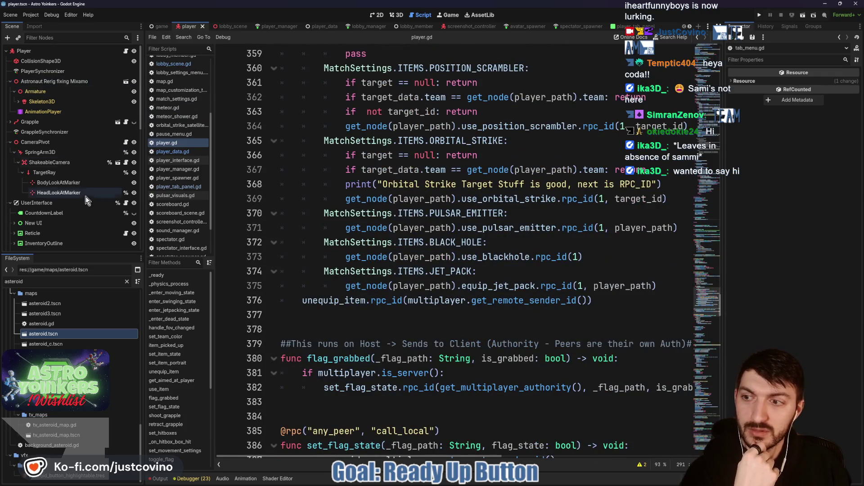
scroll(85, 196, "down", 3)
left_click(126, 198)
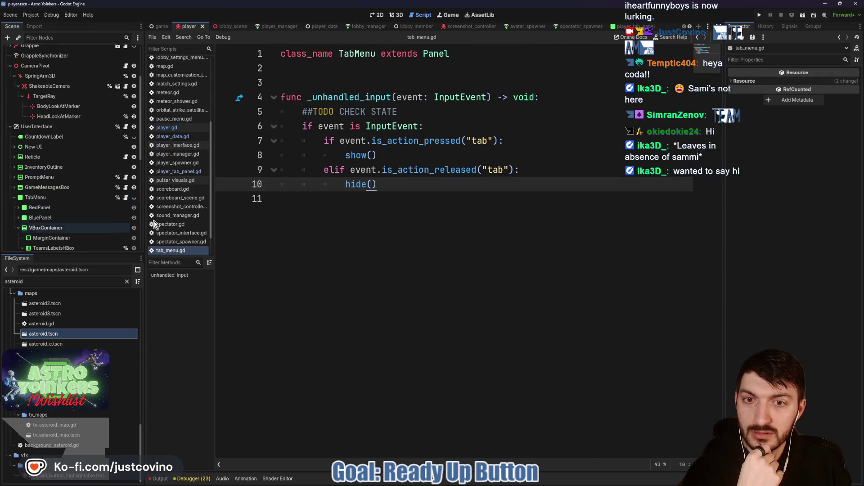
left_click(629, 26)
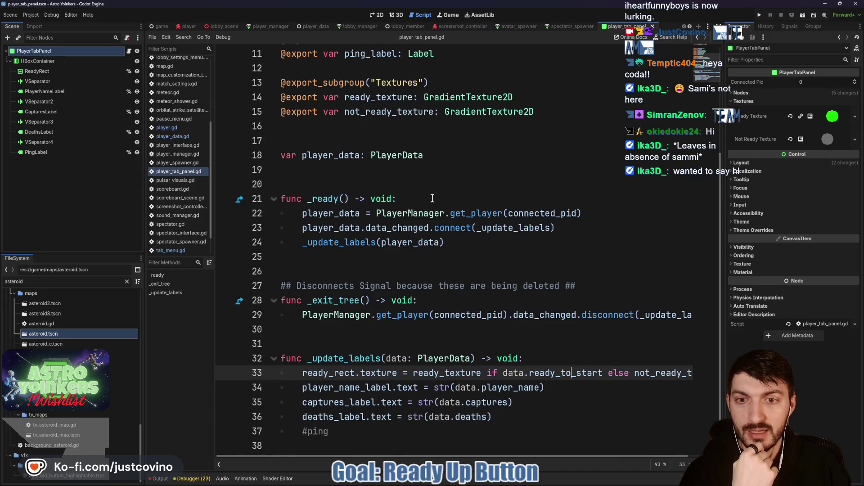
Step: Bring line 33 of player_tab_panel.gd into view, then switch to lobby_scene.gd
scroll(517, 376, "right", 2)
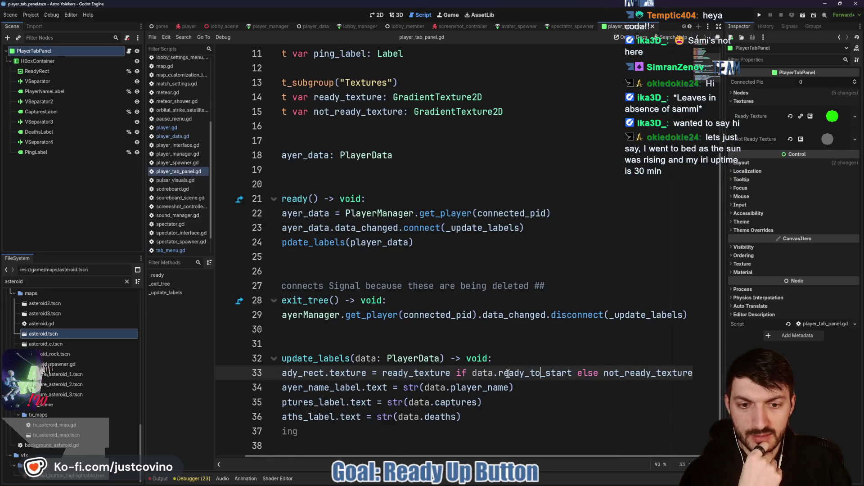
scroll(499, 370, "left", 2)
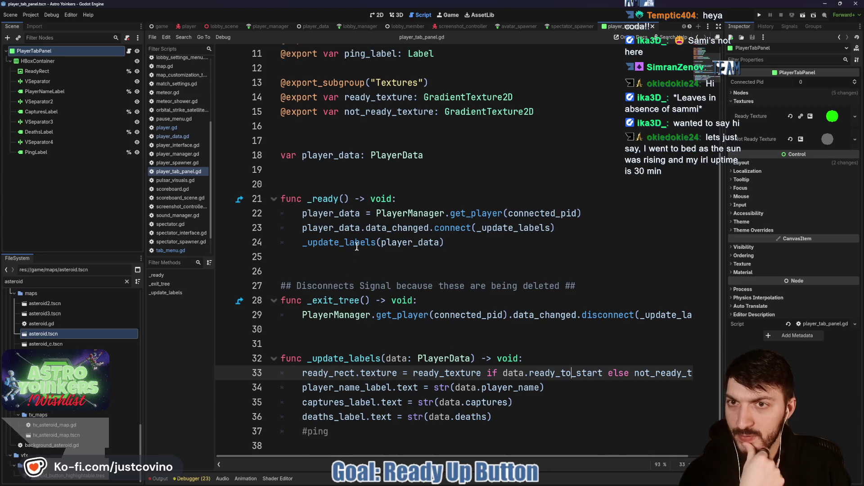
left_click(220, 27)
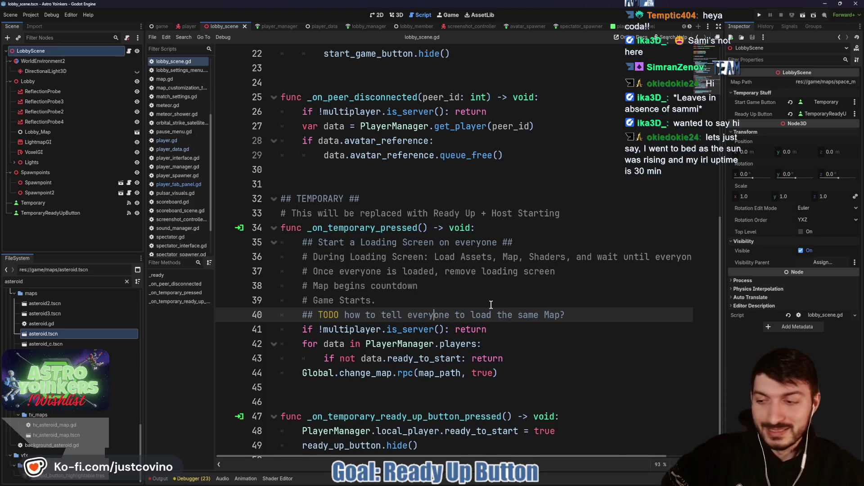
Step: On line 48, replace local_player with get_player(multiplayer.get_unique_id()) and save lobby_scene.gd
scroll(489, 306, "down", 1)
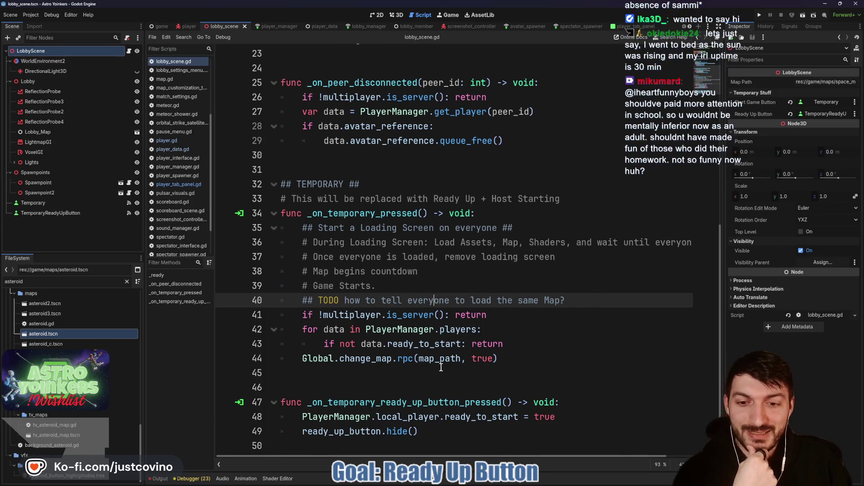
left_click(431, 417)
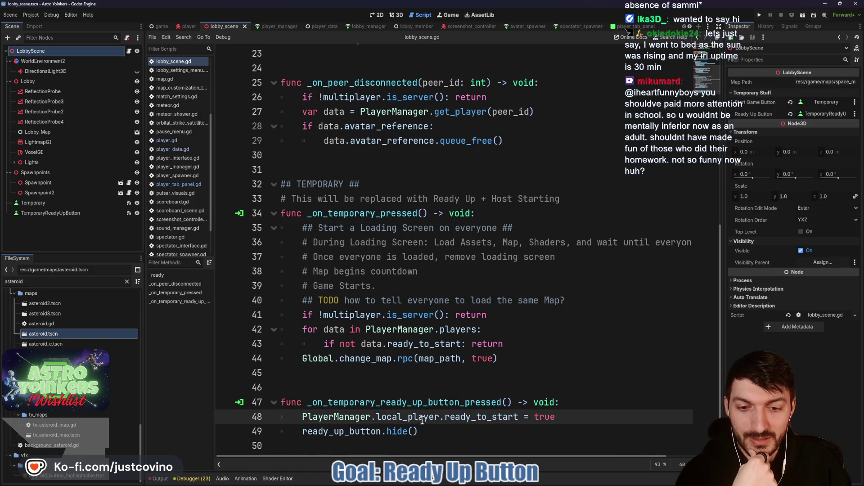
mouse_move(439, 417)
left_mouse_down()
mouse_move(303, 417)
mouse_move(374, 417)
left_mouse_up()
type("get_player")
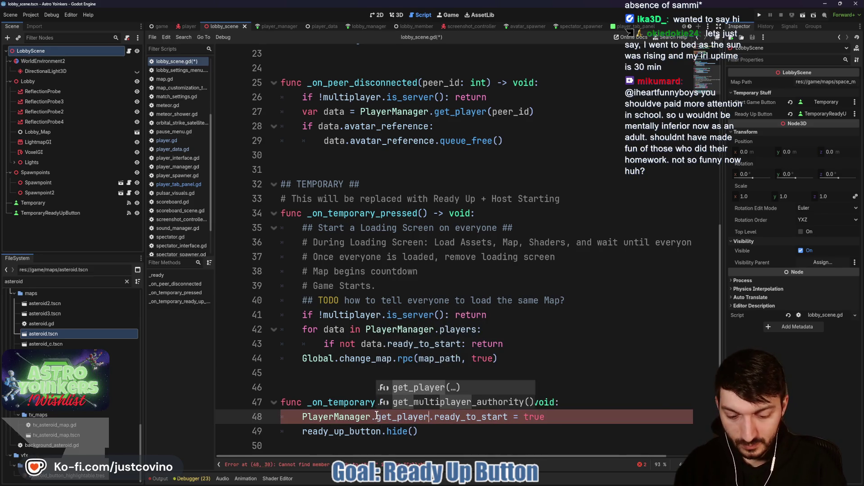
type("(multiplayer")
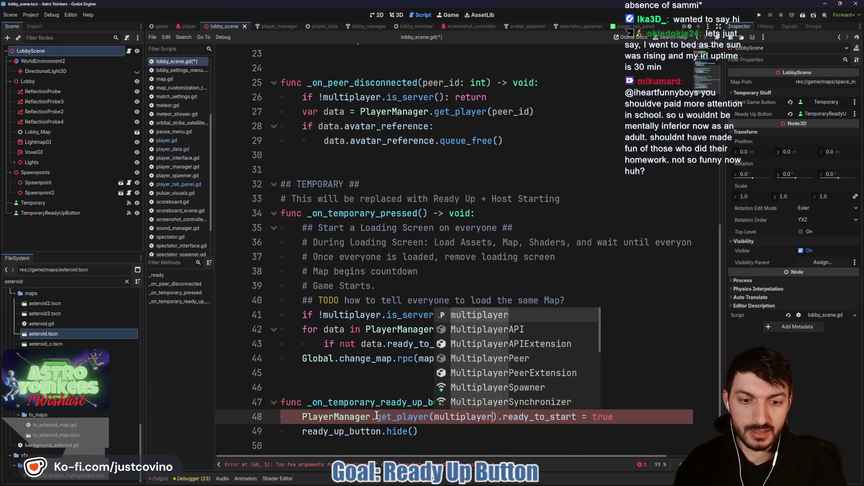
type(".get_uni")
key("Return")
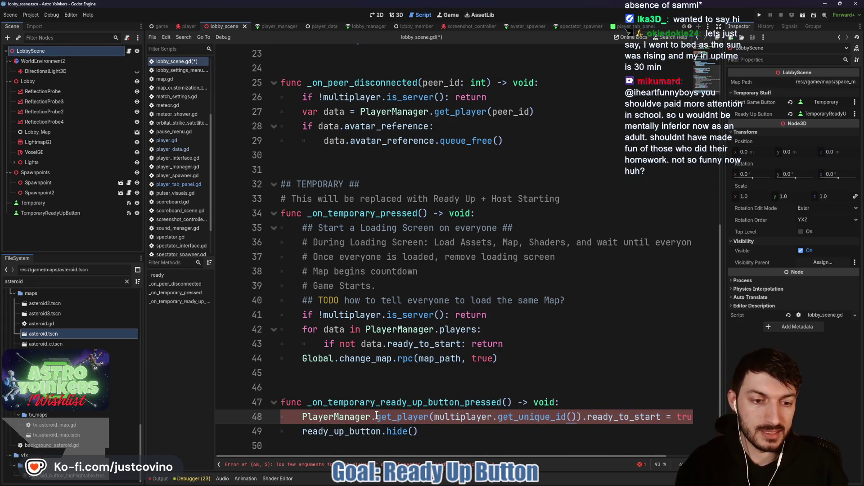
left_click(565, 405)
key("ctrl+s")
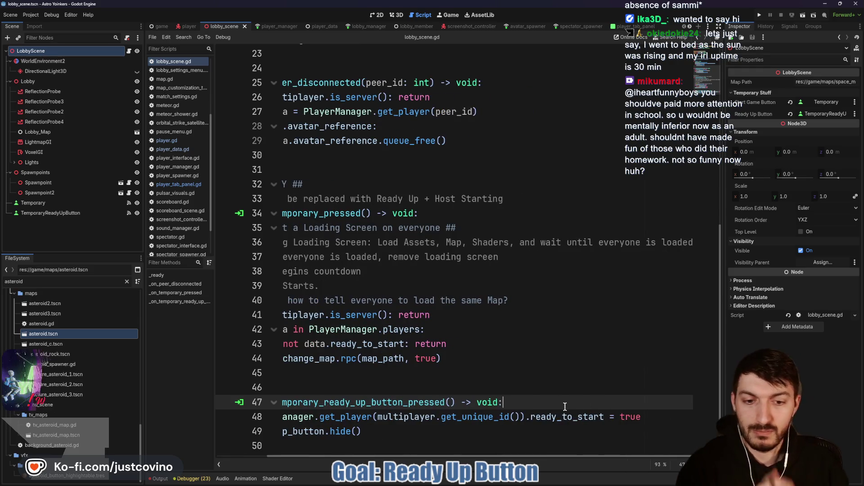
scroll(553, 407, "left", 3)
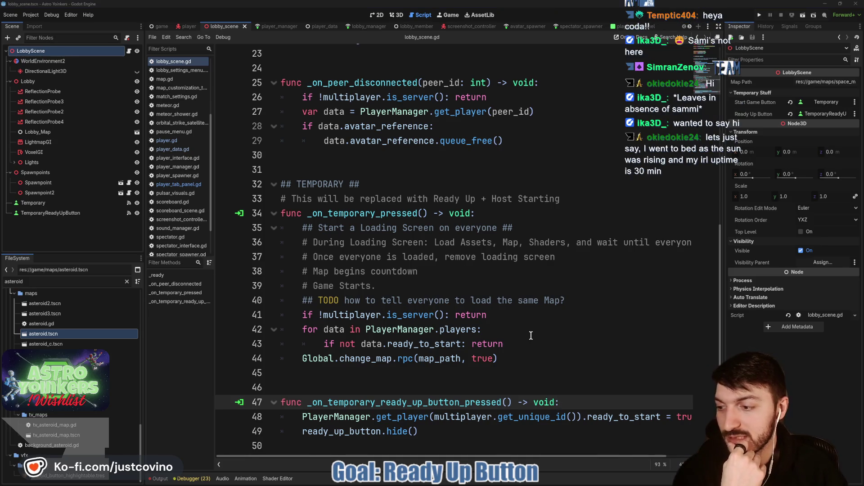
key("Up")
key("Up")
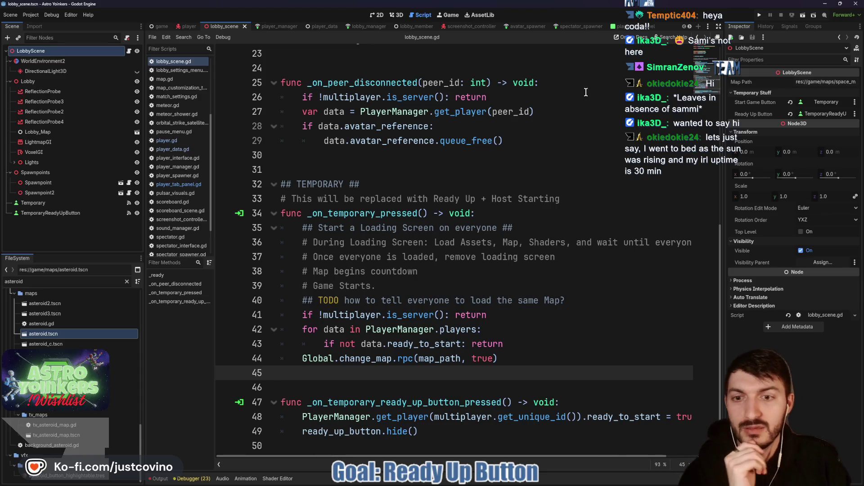
Step: Run the project and arrange the two game windows side by side
left_click(759, 15)
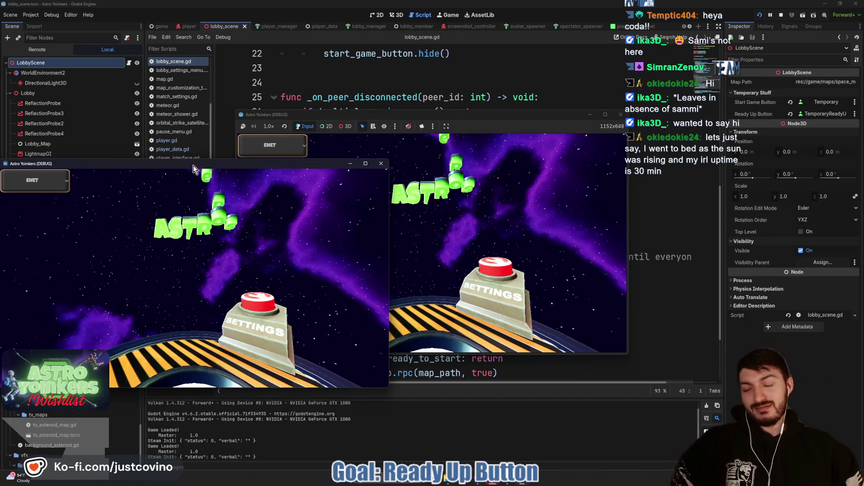
mouse_move(193, 165)
left_mouse_down()
mouse_move(534, 122)
mouse_move(314, 137)
left_mouse_up()
left_click_drag(585, 150, 621, 132)
Step: Host a private lobby in the left game window, join it from the right, and ready up
left_click(143, 229)
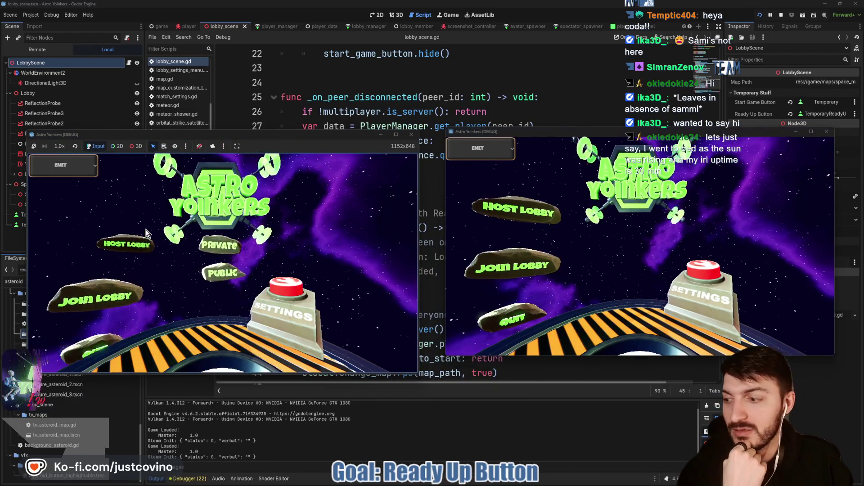
left_click(221, 222)
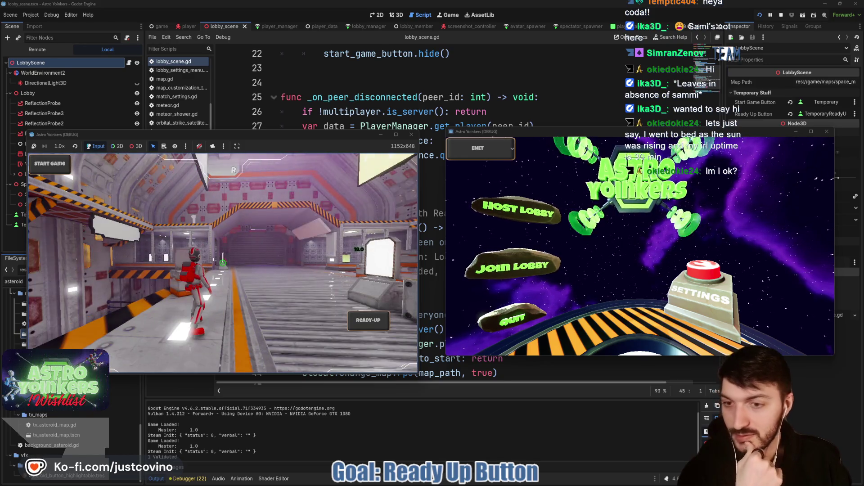
left_click(512, 268)
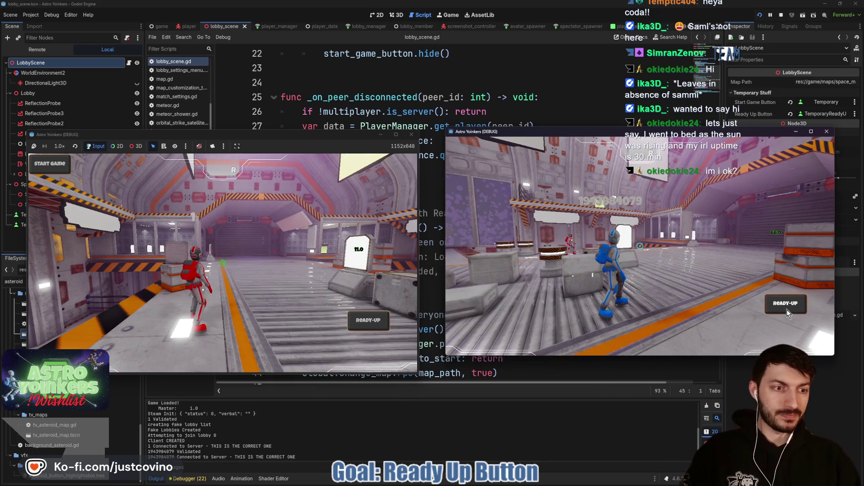
left_click(787, 309)
Step: Toggle the team scoreboard in both game windows while walking the blue player forward
left_click(278, 143)
key("Tab")
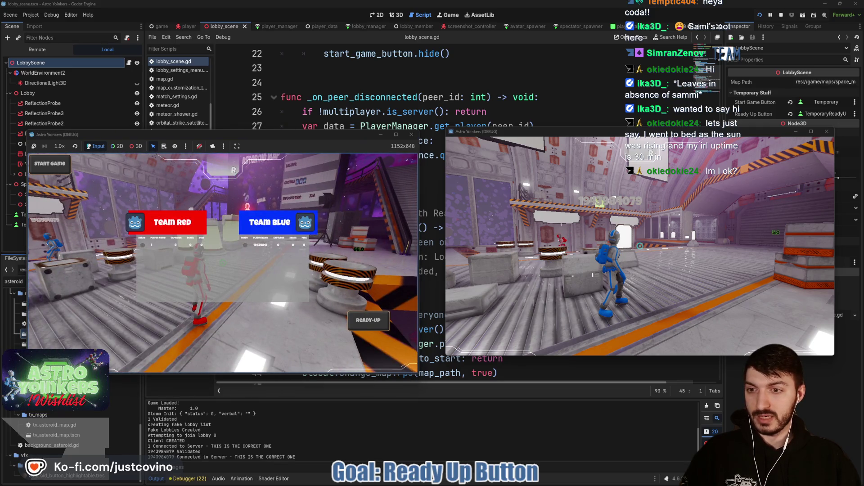
key("Tab")
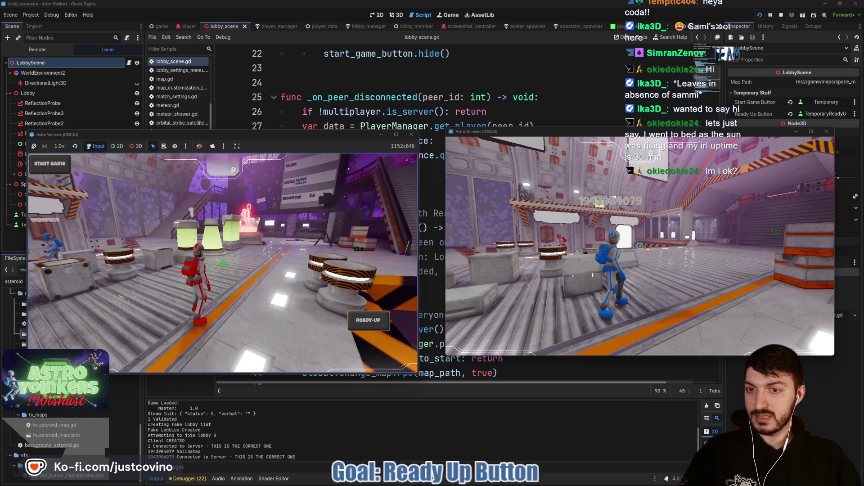
left_click(605, 247)
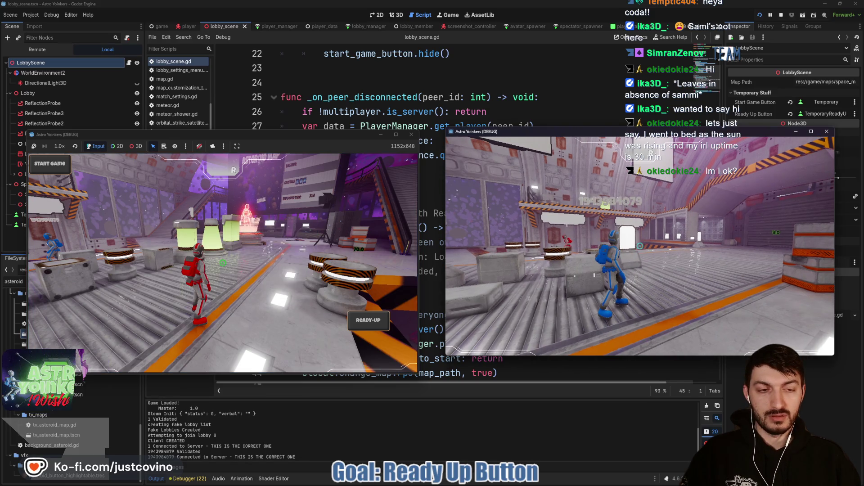
key("Tab")
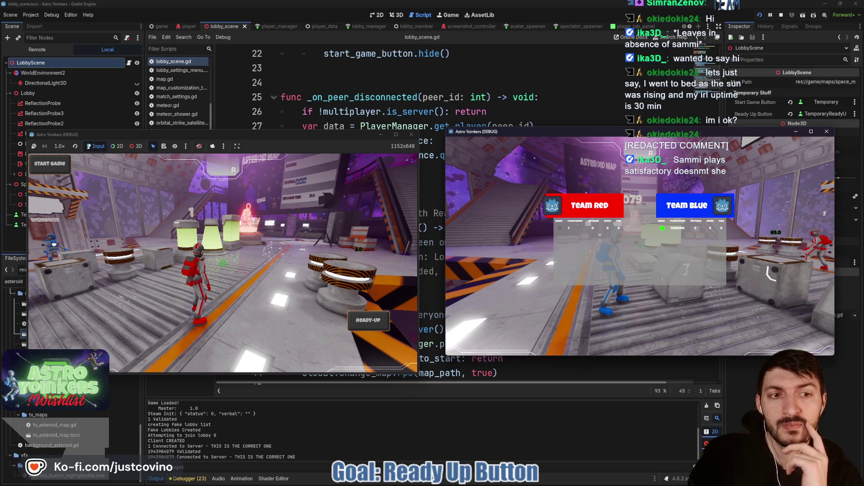
key("w")
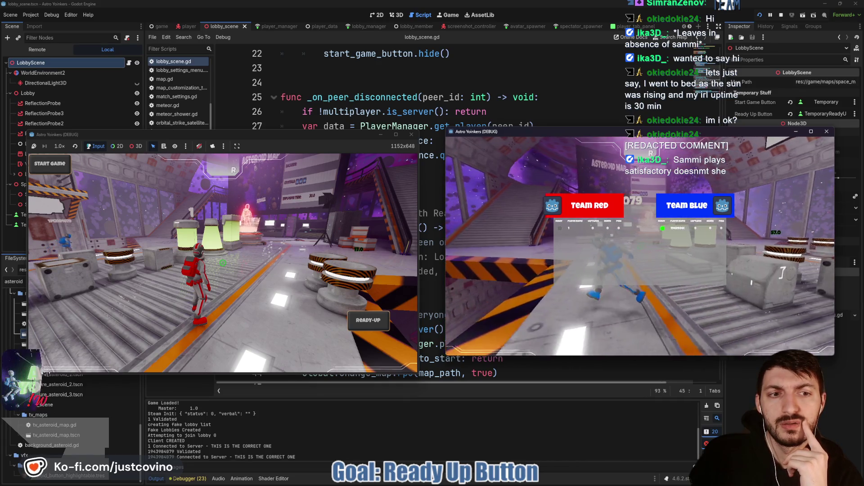
key("Tab")
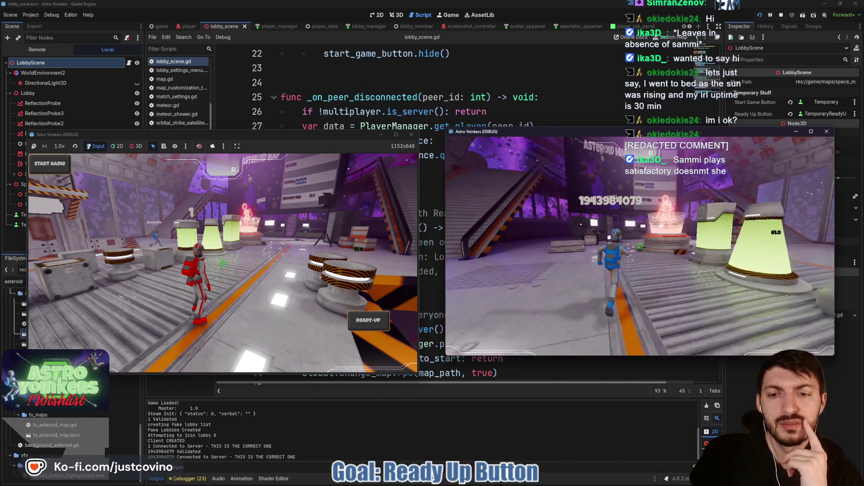
left_click(294, 201)
key("Tab")
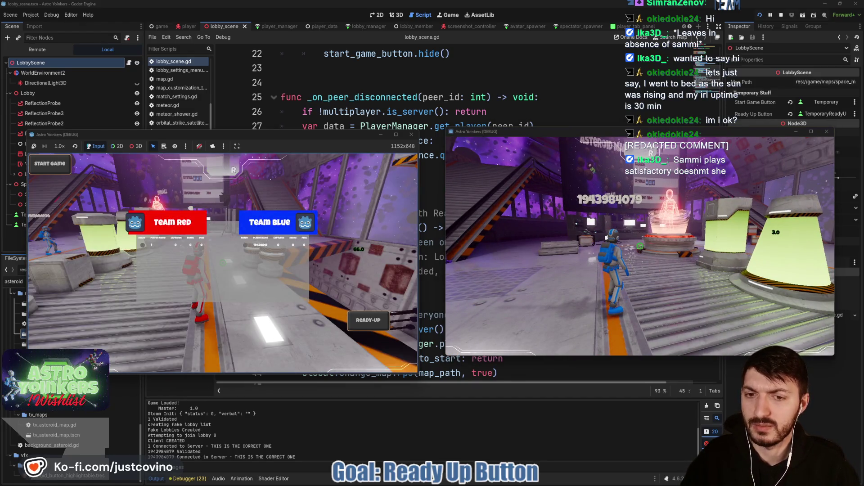
key("Tab")
Step: Ready up the left player, check the ready dot on the scoreboards, and stop the game with F8
left_click(365, 320)
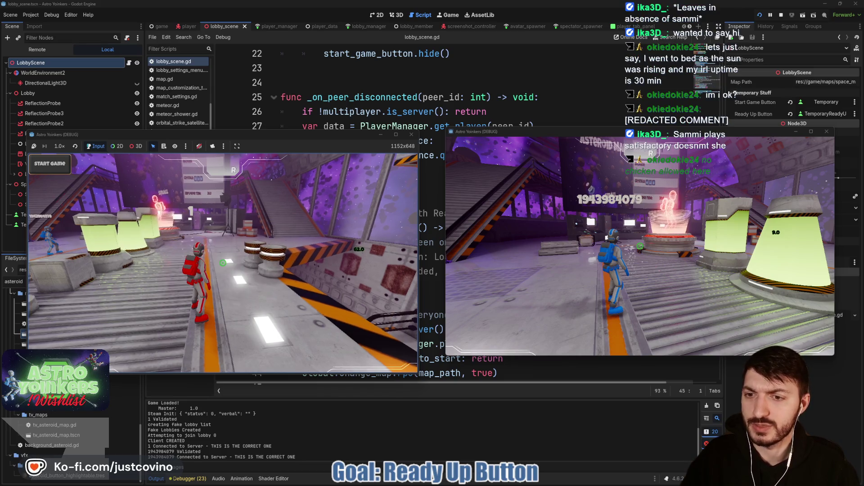
key("Tab")
key("alt+Tab")
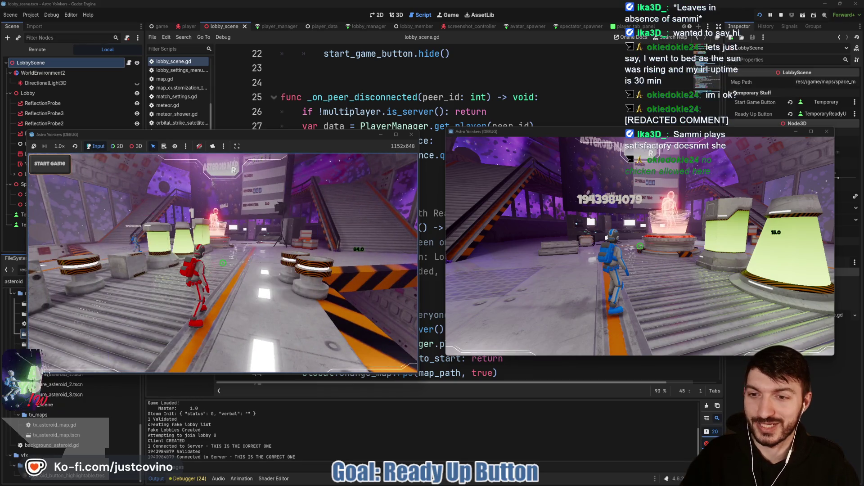
key("Tab")
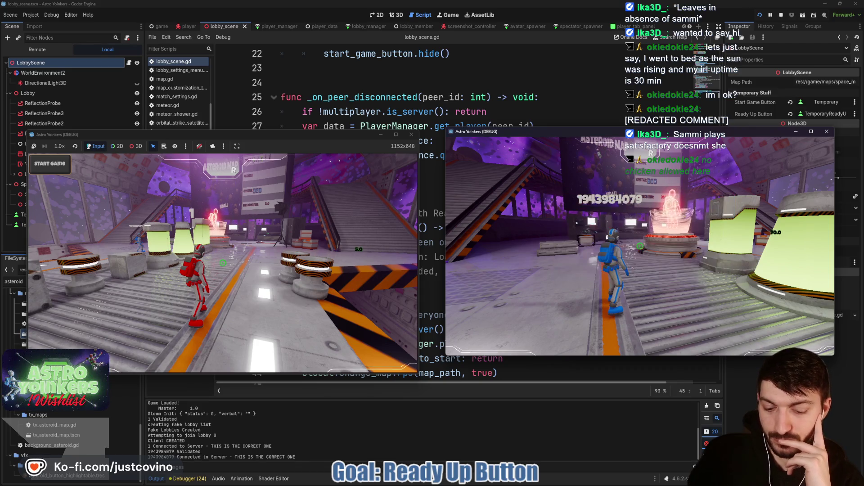
key("F8")
scroll(518, 278, "down", 2)
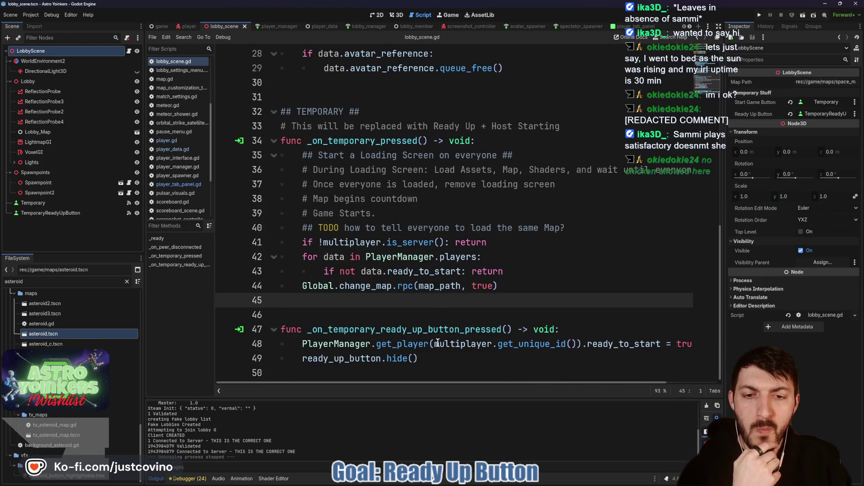
Step: Add print("ready pressed") as the ready handler's first line, save, and run the project
mouse_move(437, 343)
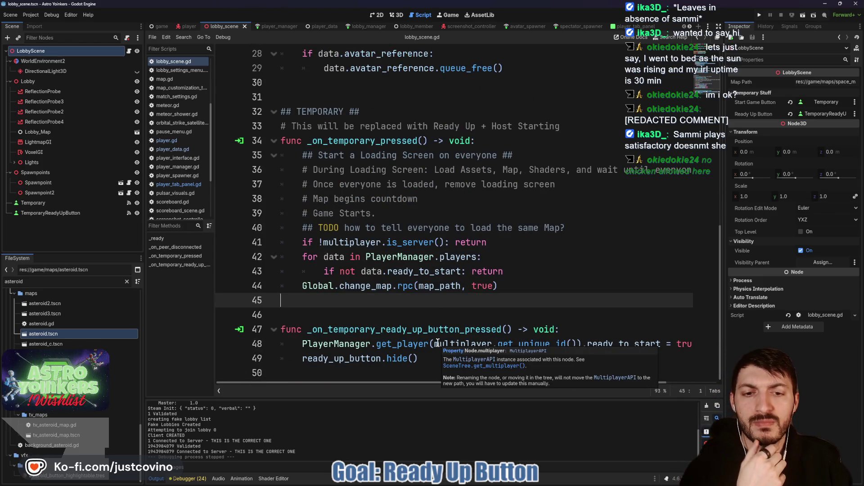
left_click(567, 330)
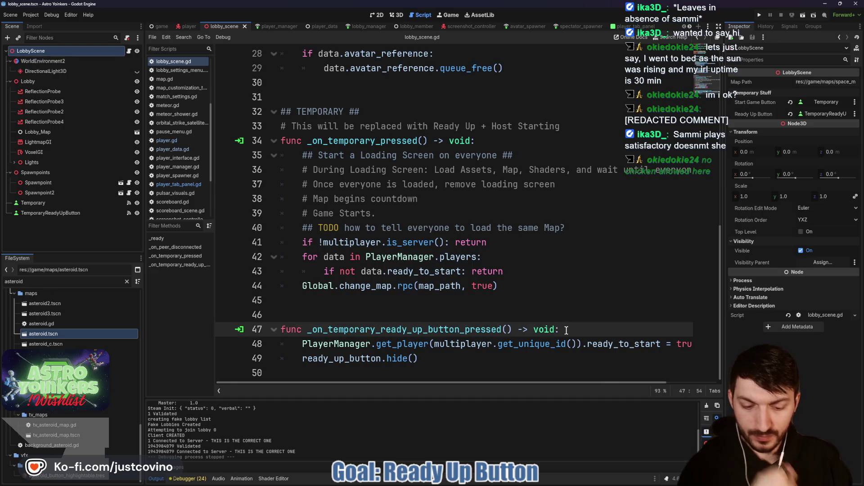
key("Return")
type("print(\"read")
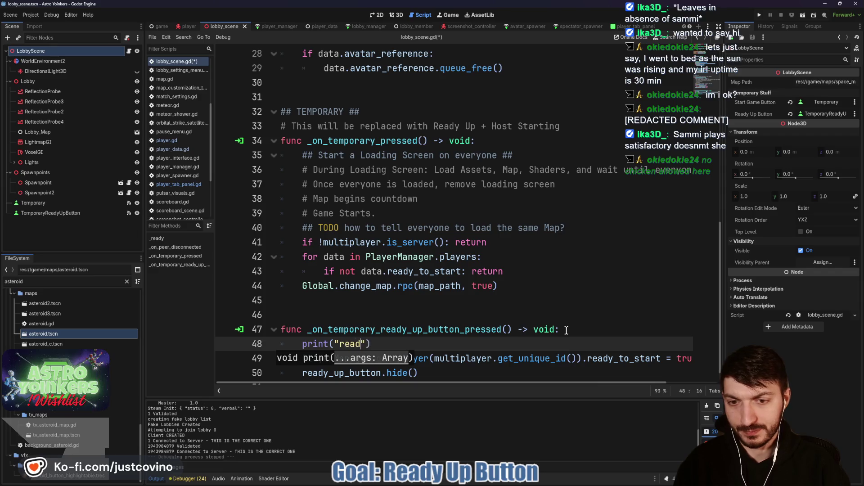
type("y pressed")
key("End")
key("ctrl+s")
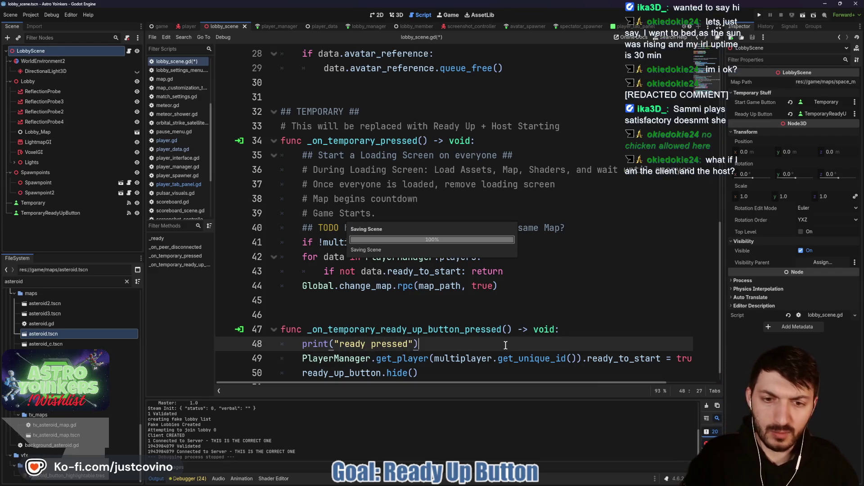
left_click(759, 16)
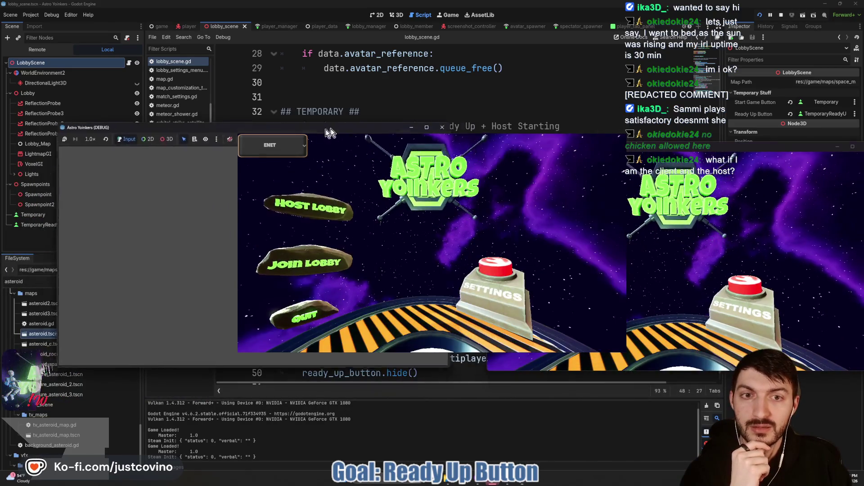
Step: Host a lobby in the left window, join it from the second instance, and ready up
left_click(157, 227)
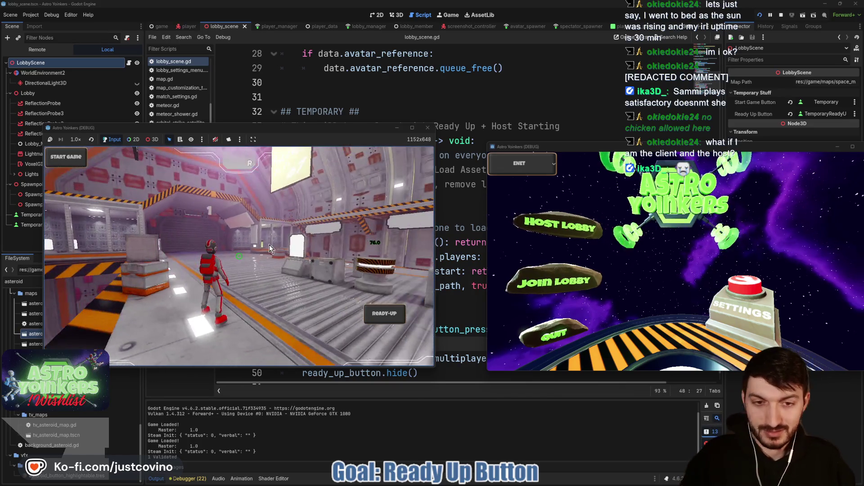
left_click(548, 282)
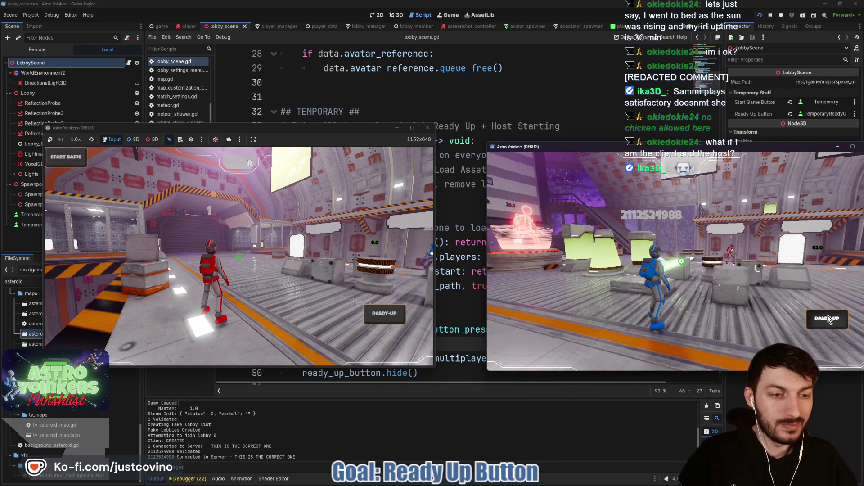
key("r")
key("w")
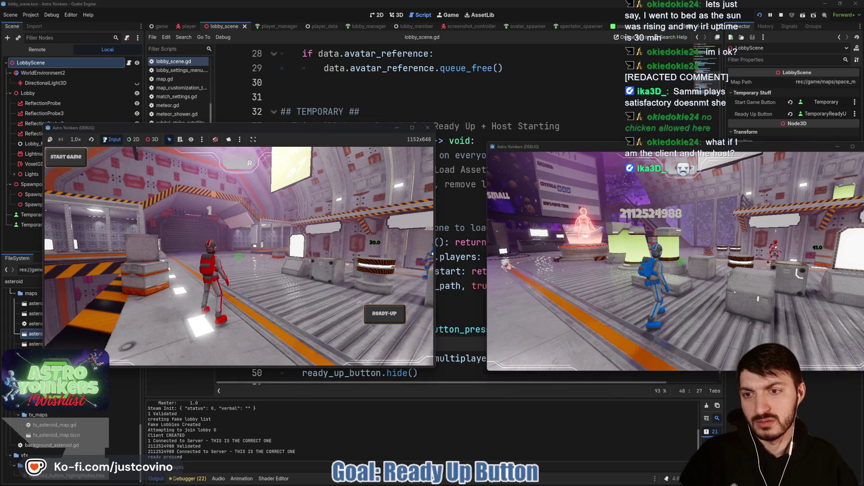
Step: Check the Team Red / Team Blue scoreboard, then stop both game instances with F8
key("Tab")
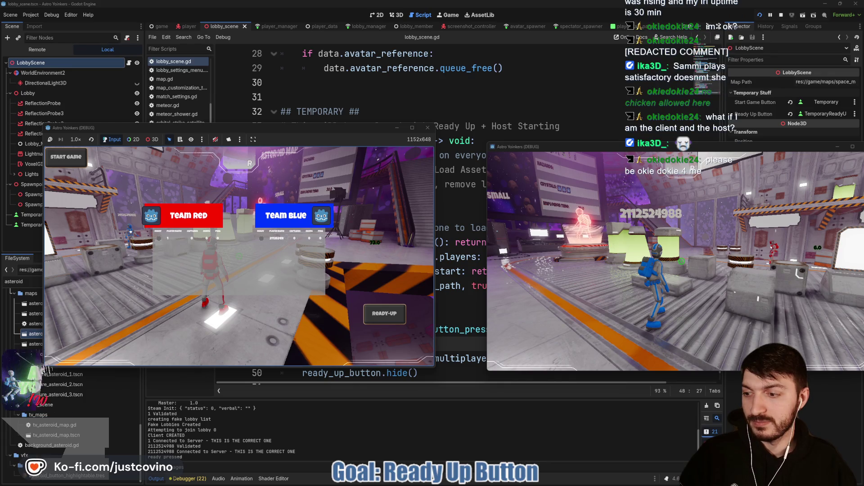
key("Tab")
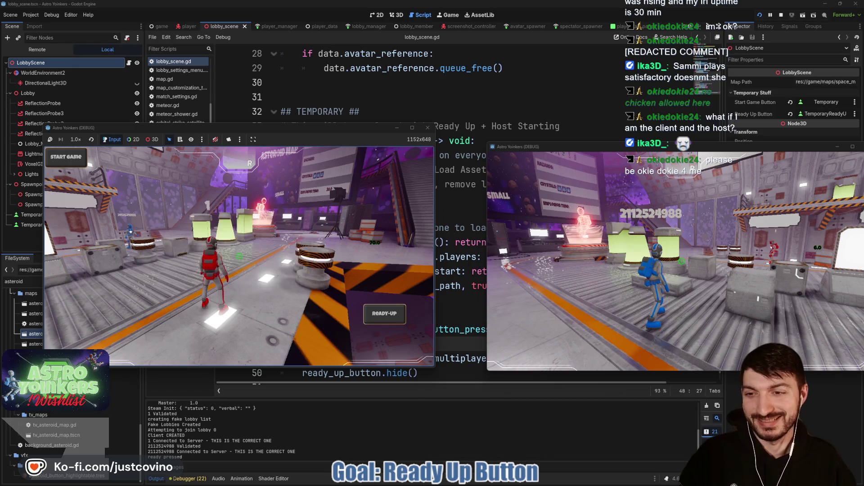
key("F8")
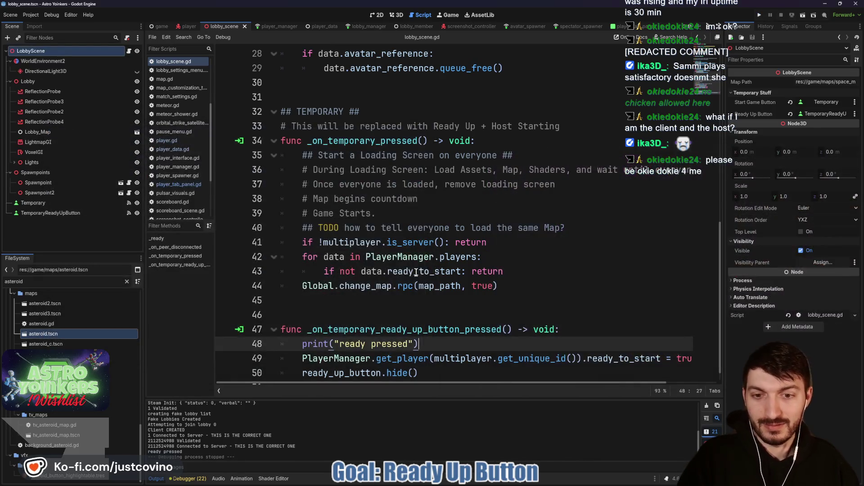
scroll(421, 308, "down", 1)
Step: Select the get_player call on line 49 and review the player_tab_panel script
double_click(403, 344)
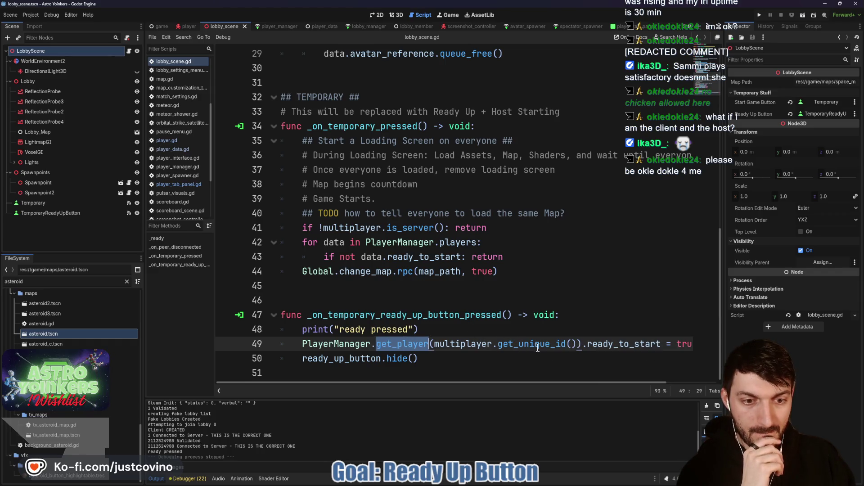
left_click(623, 26)
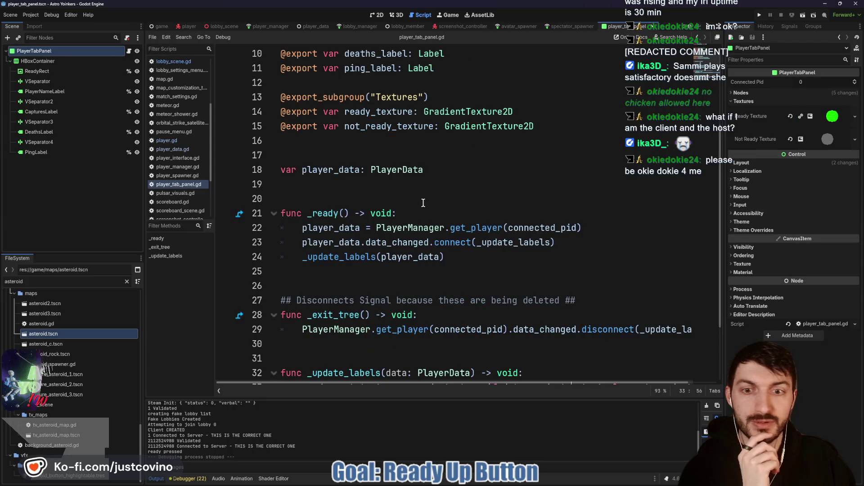
scroll(390, 301, "up", 1)
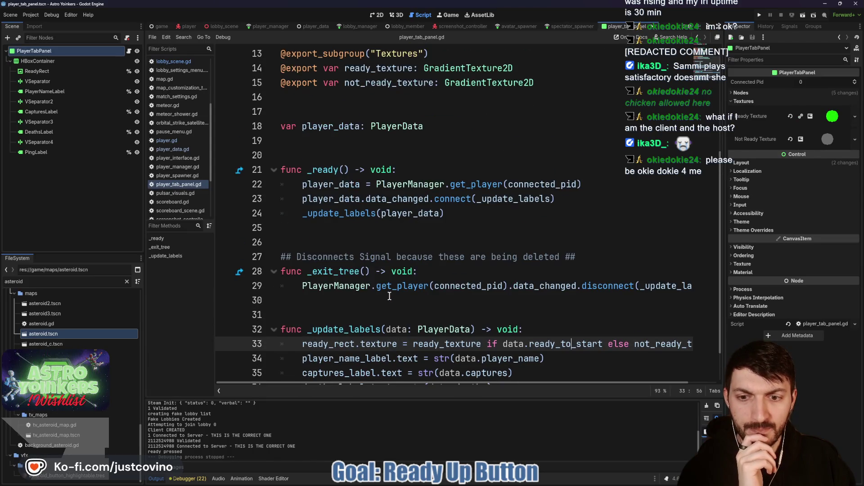
scroll(389, 296, "up", 3)
scroll(387, 293, "down", 4)
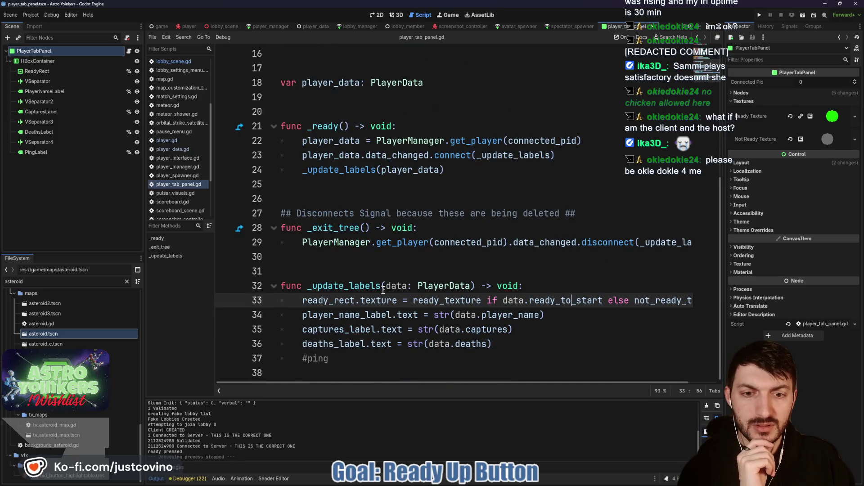
scroll(551, 313, "right", 2)
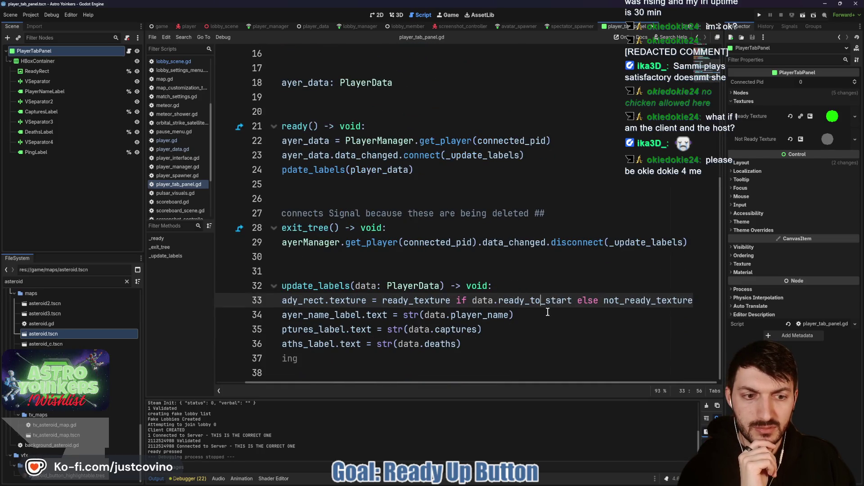
scroll(528, 308, "left", 2)
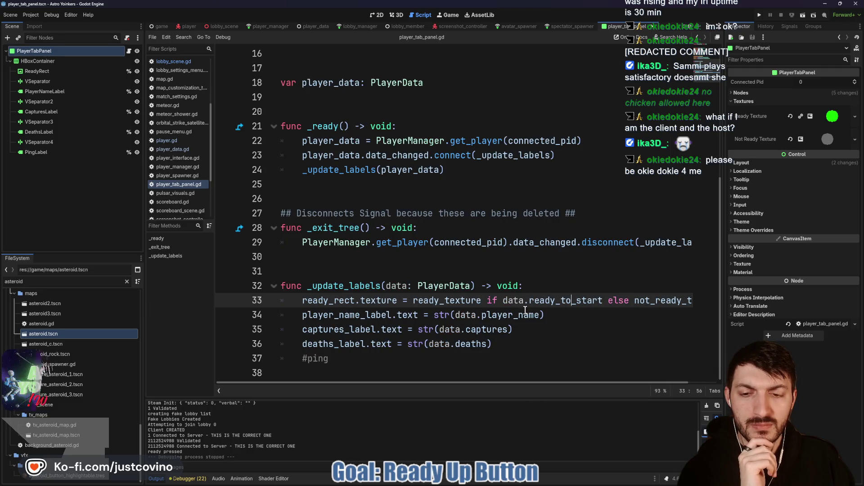
scroll(518, 311, "up", 3)
scroll(518, 311, "up", 2)
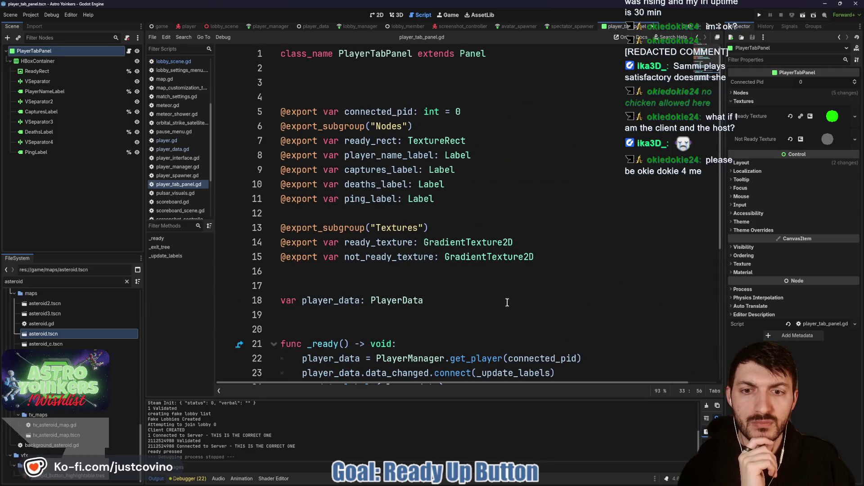
Step: Inspect ready_to_start and set_ready in player_manager and player_data, then run the game
left_click(270, 27)
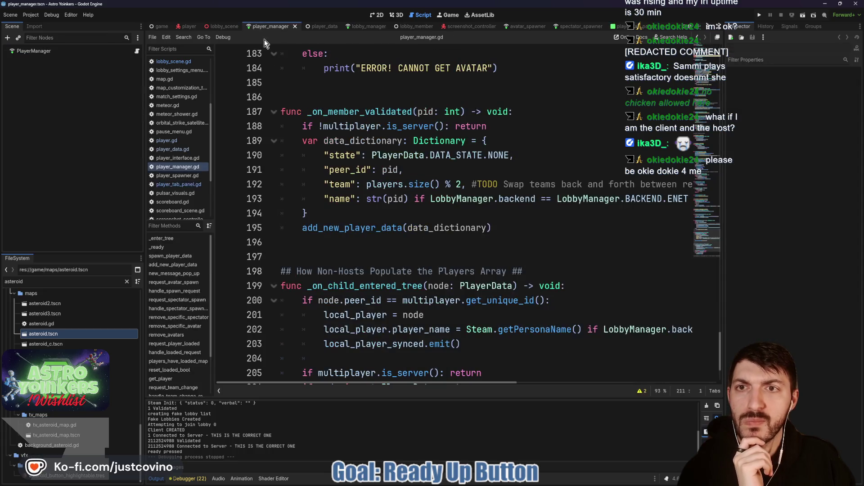
left_click(318, 31)
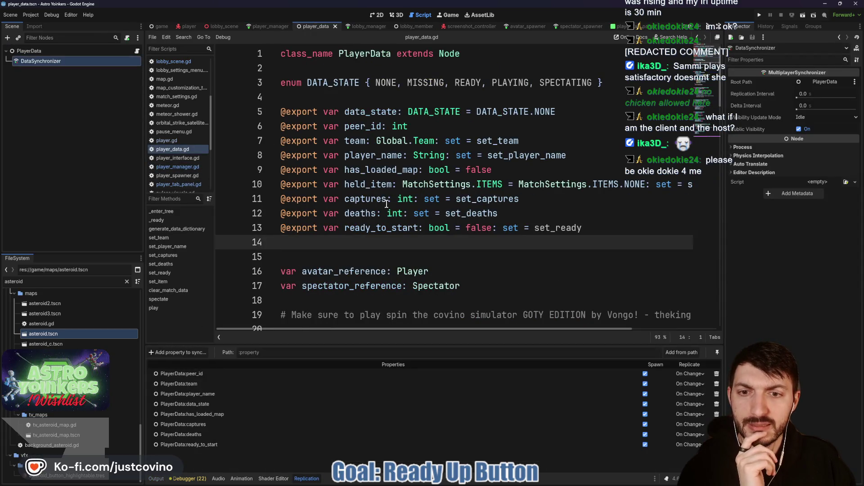
double_click(386, 230)
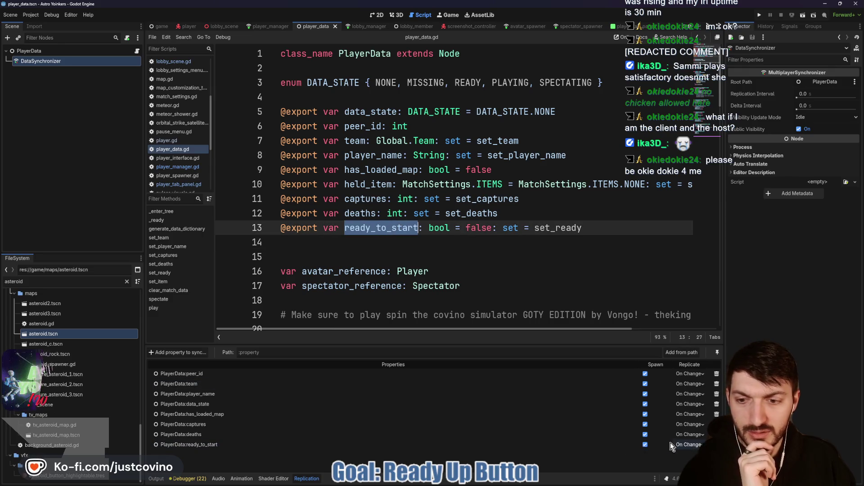
left_click(394, 250)
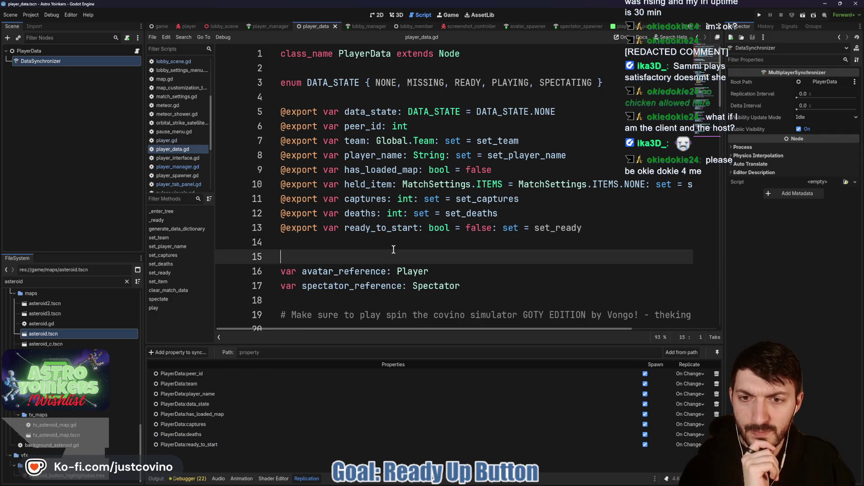
scroll(391, 247, "down", 10)
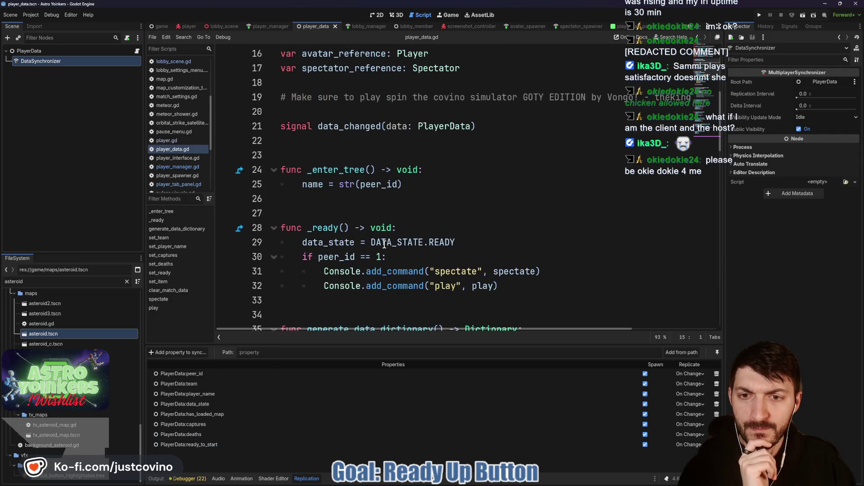
scroll(382, 243, "down", 6)
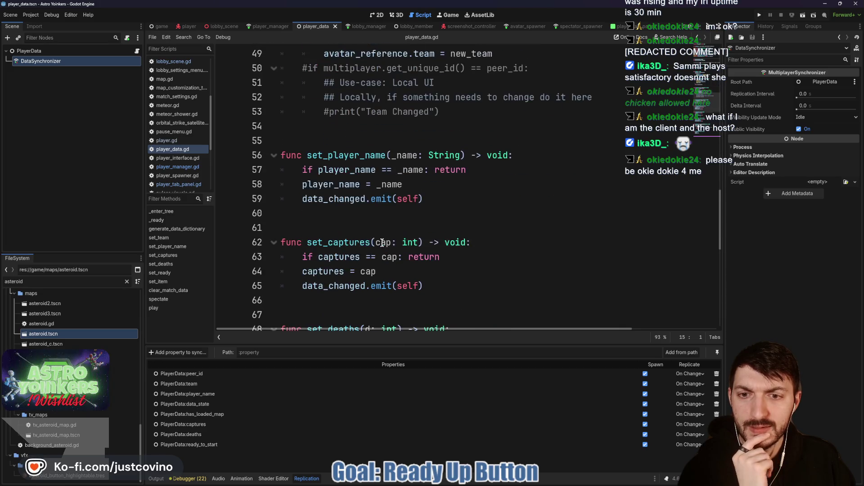
scroll(382, 243, "down", 2)
scroll(377, 241, "down", 3)
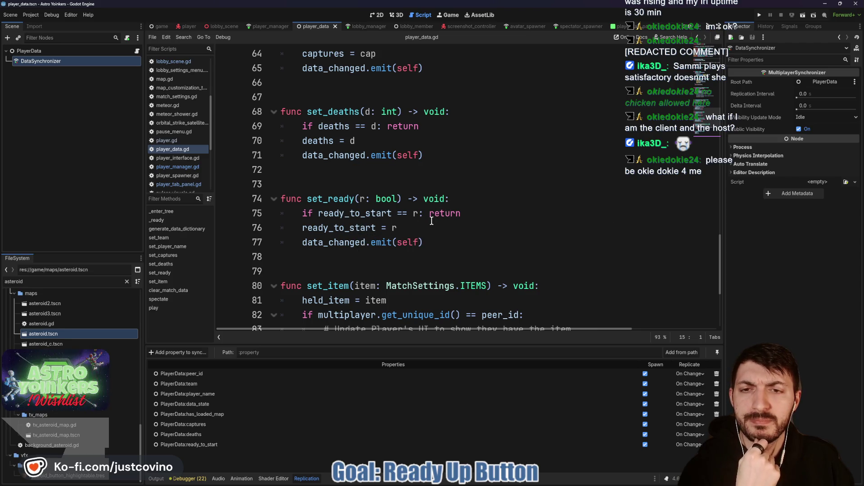
scroll(430, 220, "up", 1)
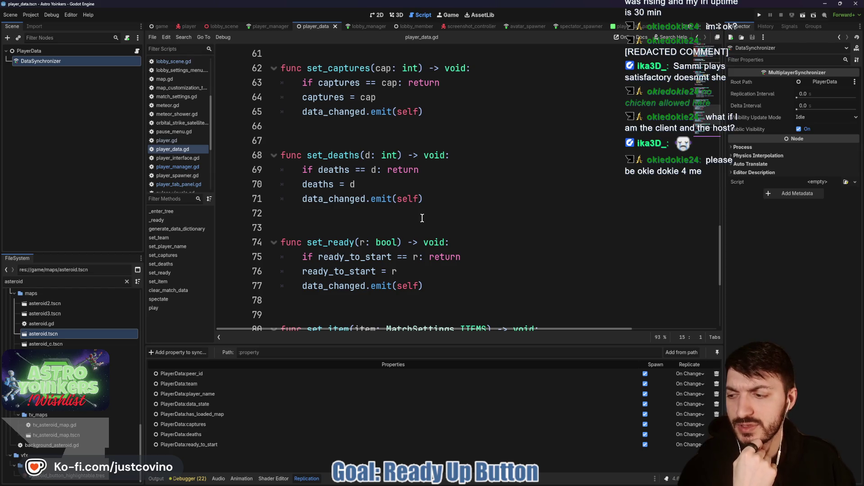
left_click(759, 14)
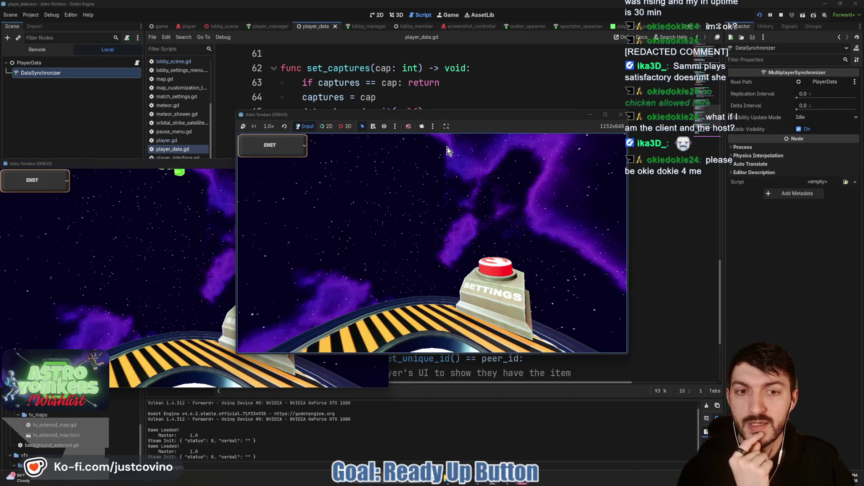
Step: Place the game windows left and right, and host a private lobby in the left one
mouse_move(161, 166)
left_mouse_down()
mouse_move(400, 185)
mouse_move(601, 160)
left_mouse_up()
mouse_move(498, 115)
left_mouse_down()
mouse_move(269, 128)
mouse_move(292, 126)
left_mouse_up()
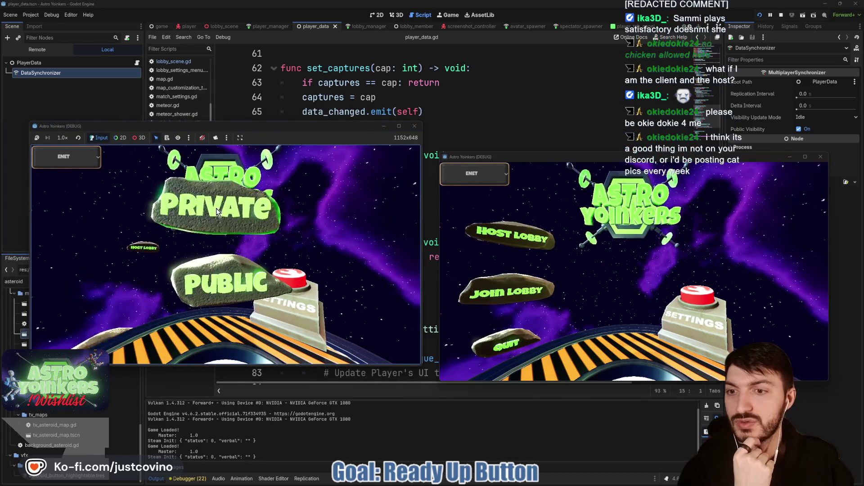
left_click(216, 210)
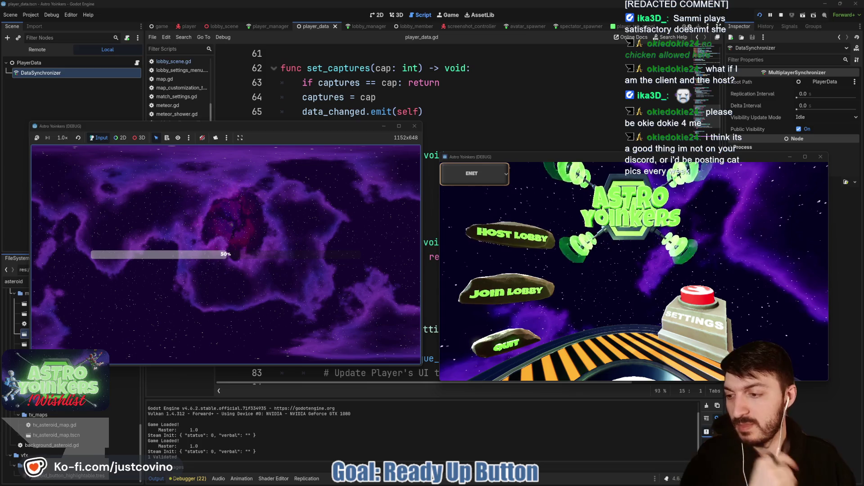
key("super")
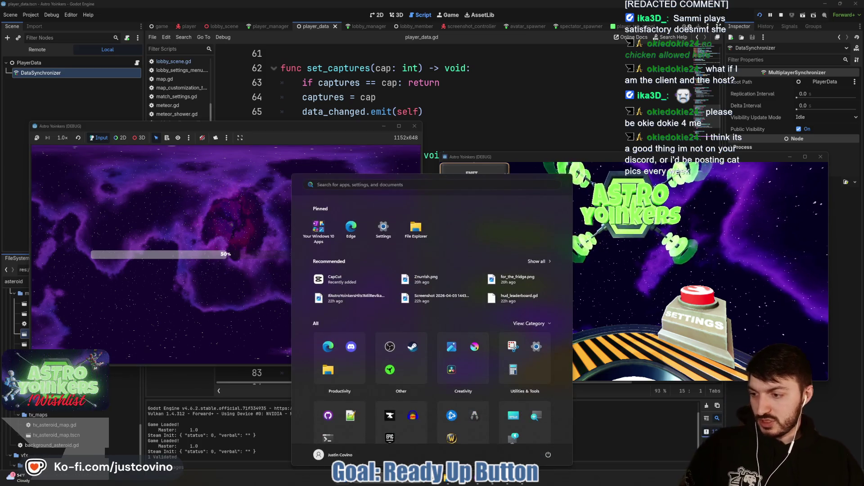
Step: Dismiss the Windows Start menu with the Windows key to return to the game windows
key("super")
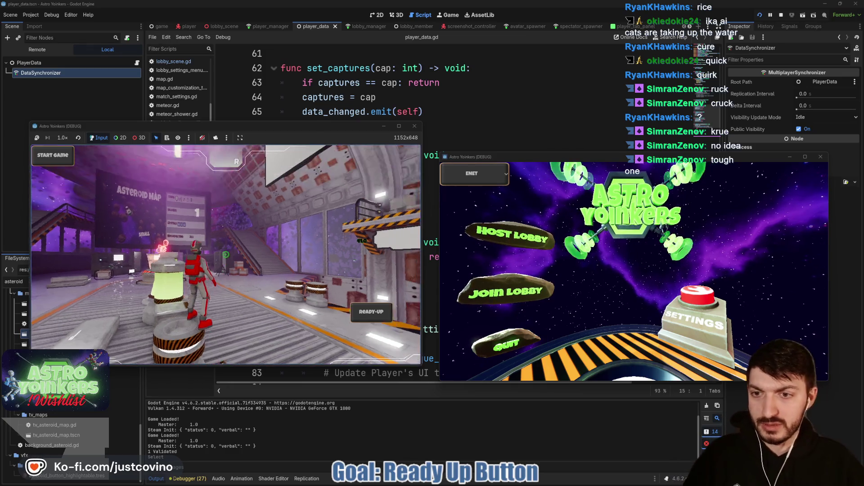
Step: Join the lobby from the right window, then ready up the host player and show the scoreboard
left_click(527, 288)
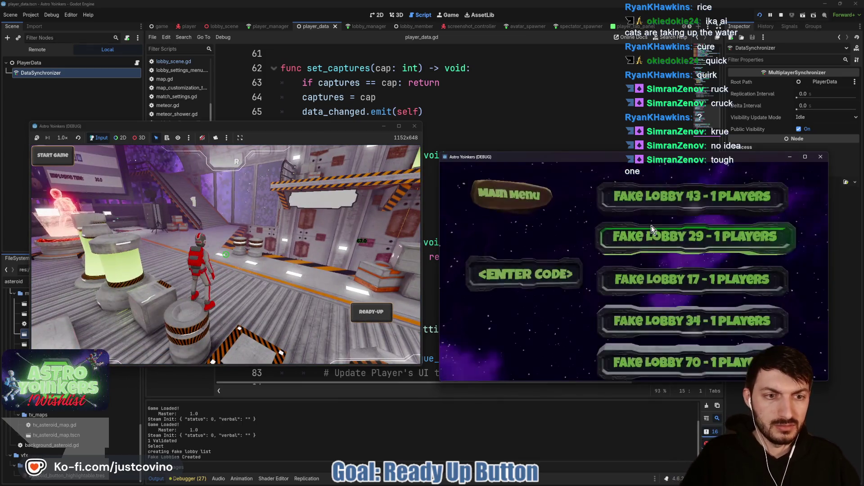
left_click(644, 197)
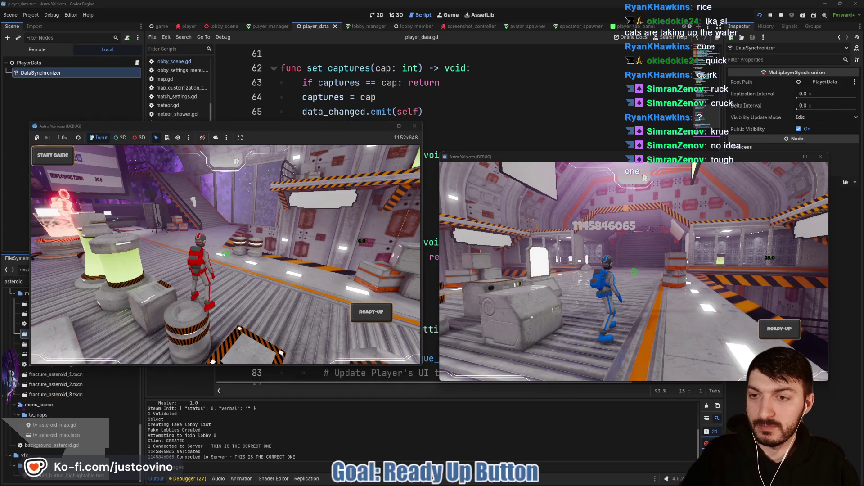
key("space")
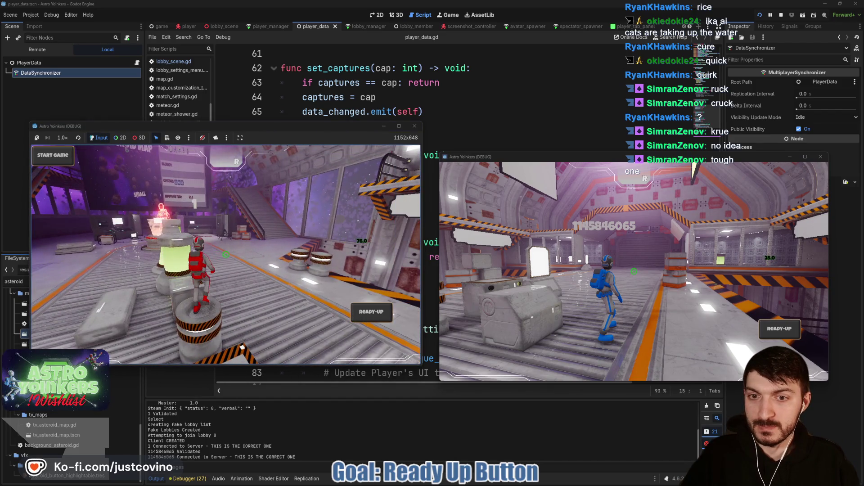
key("w")
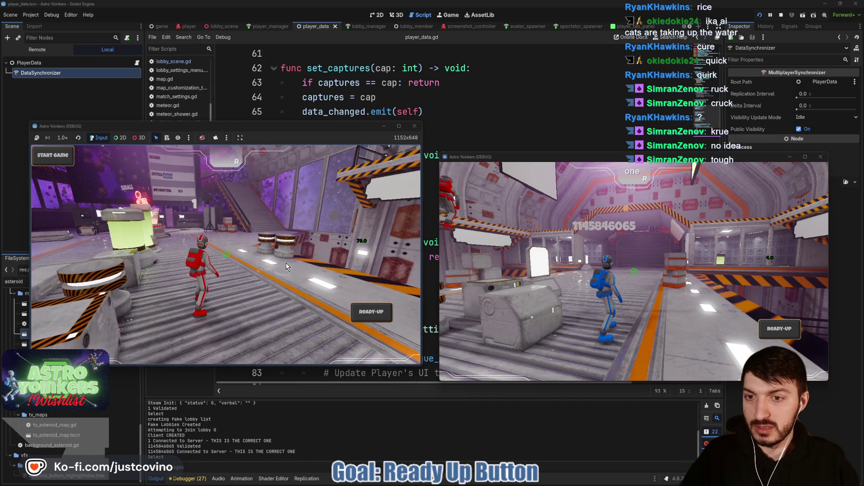
left_click(366, 310)
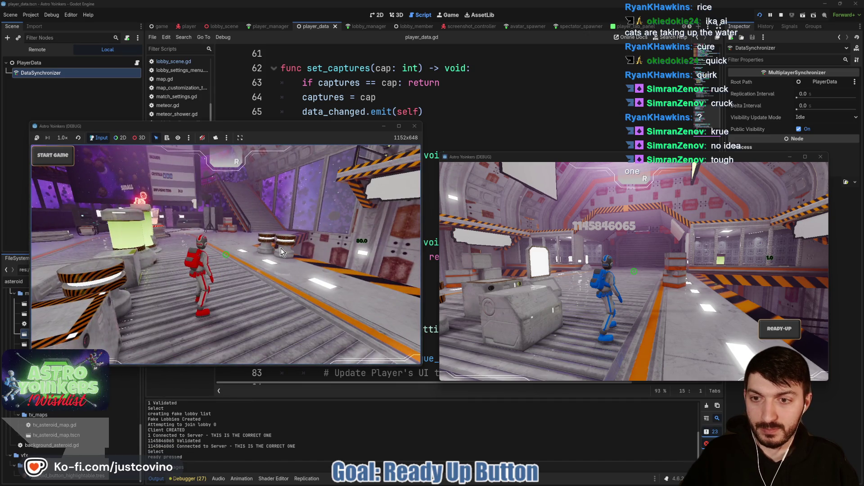
key("Tab")
Step: Ready up the client player, check the host's scoreboard, and show the Remote scene tree
key("Tab")
left_click(585, 164)
key("Tab")
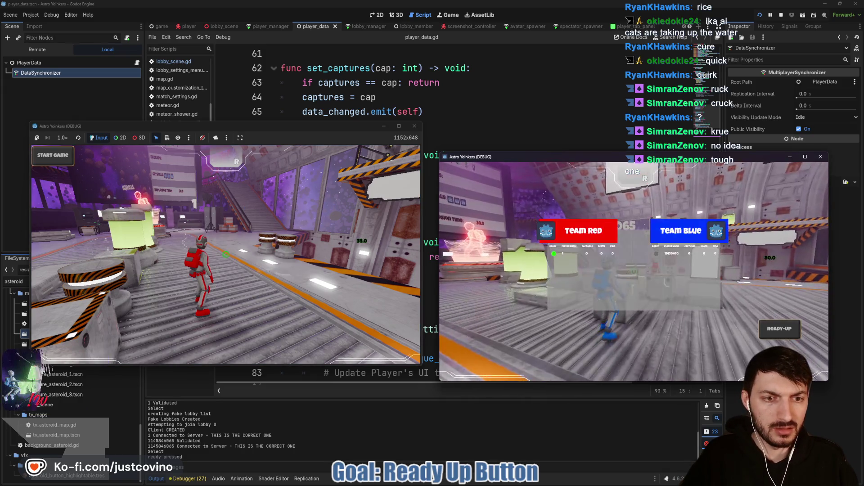
key("Tab")
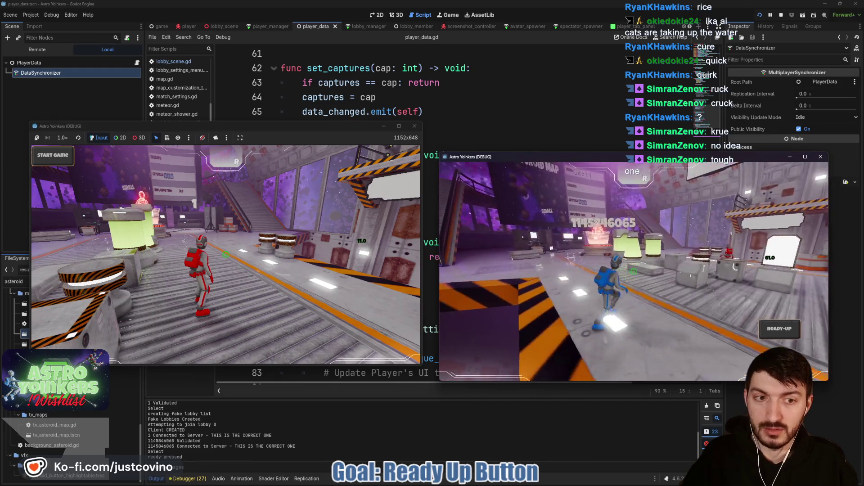
left_click(769, 333)
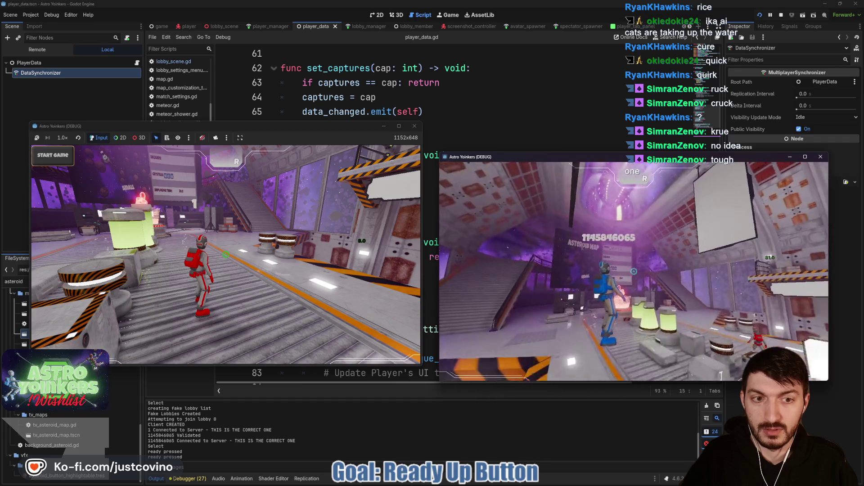
left_click(291, 143)
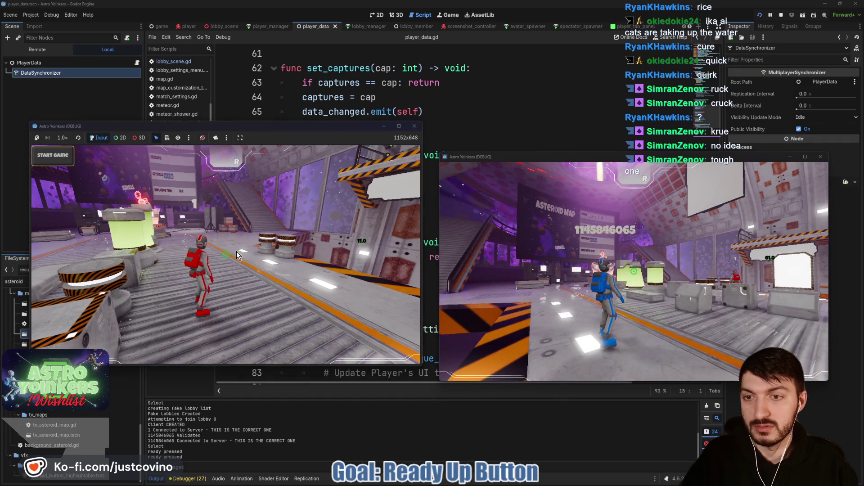
key("Tab")
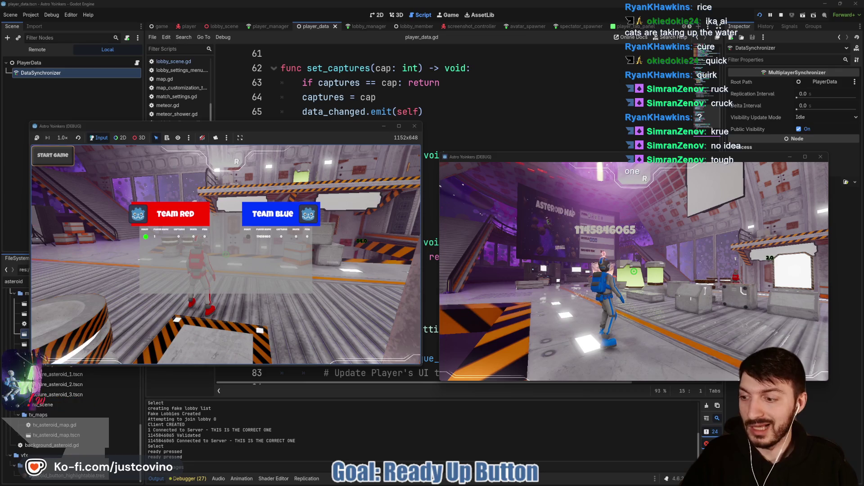
left_click(43, 52)
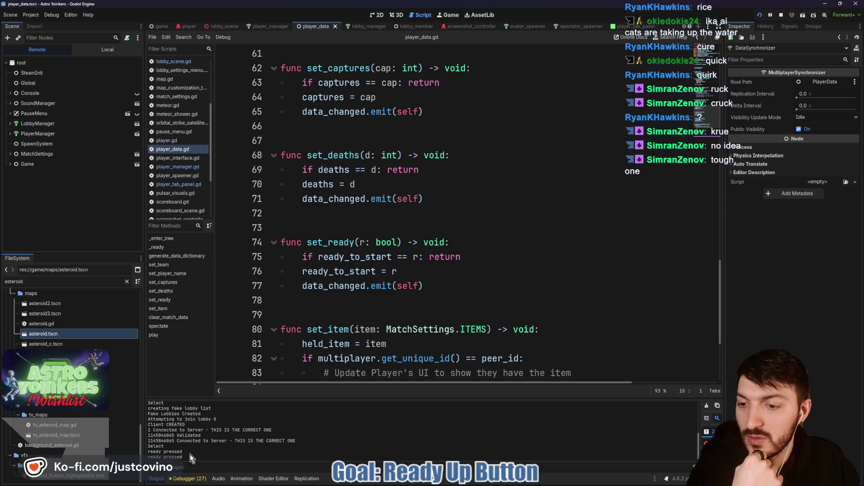
left_click(190, 475)
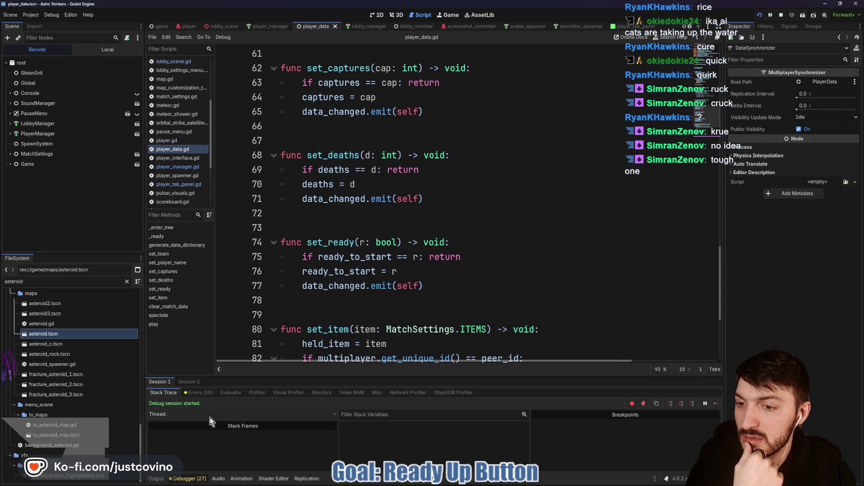
left_click(198, 393)
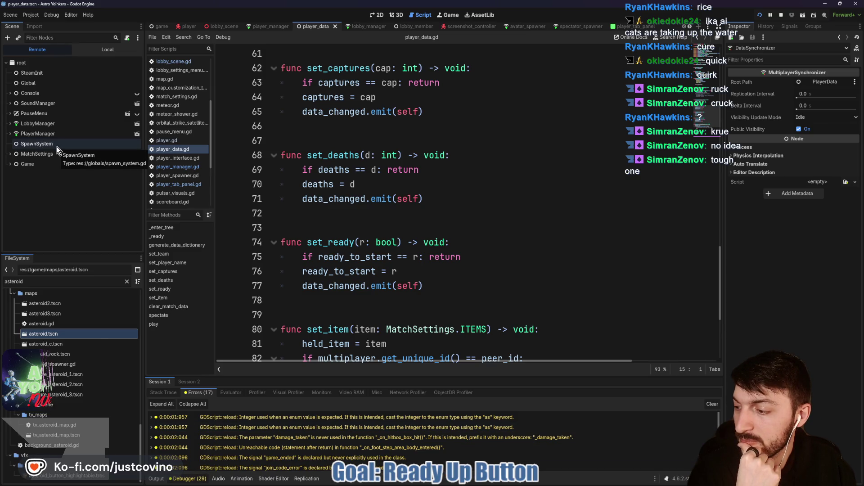
left_click(10, 134)
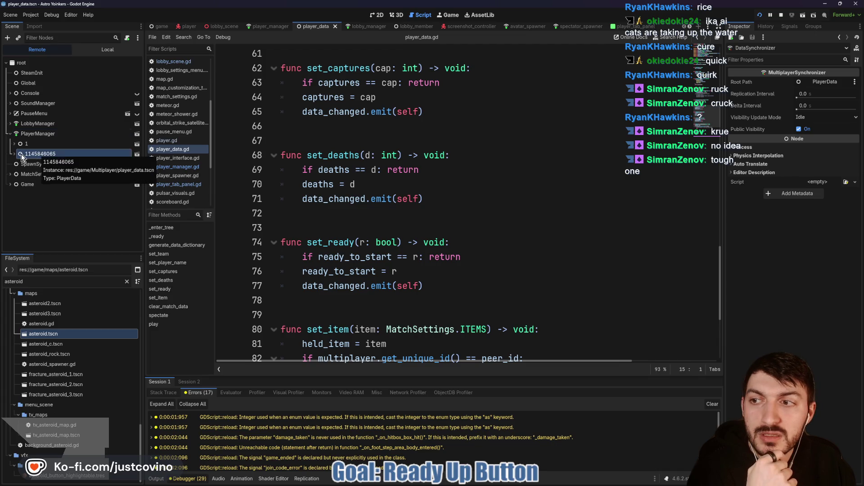
left_click(21, 154)
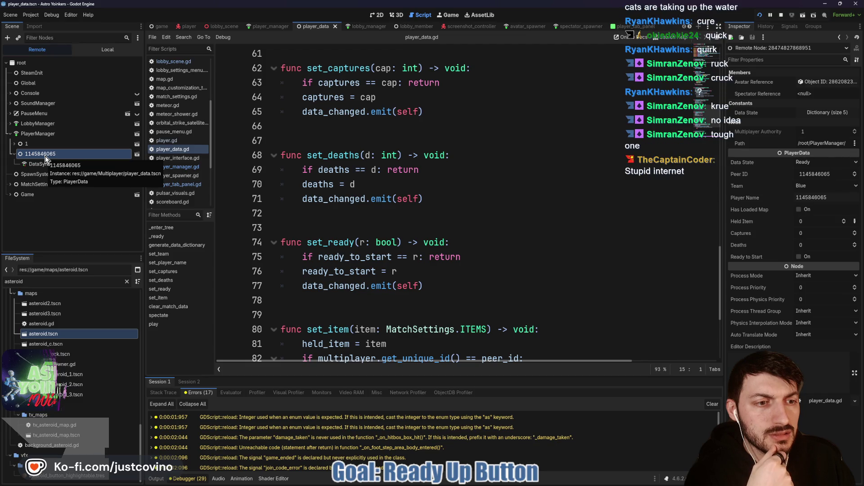
left_click(463, 211)
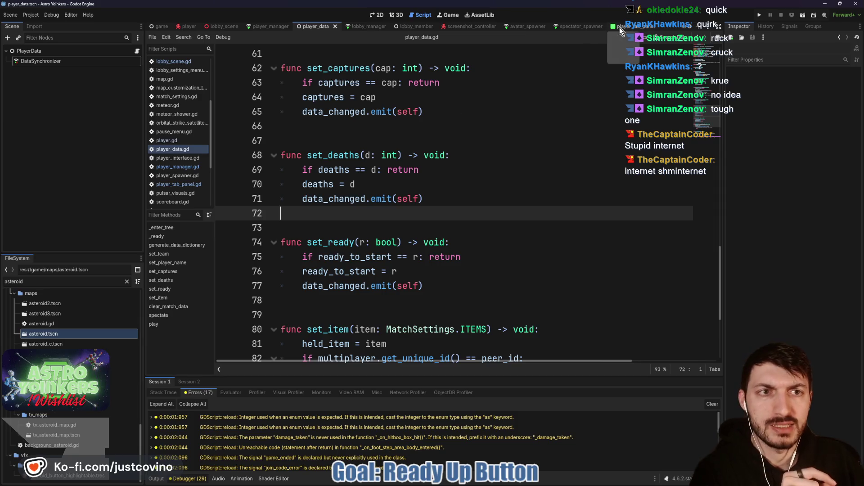
Step: Delete the ' = false' default from ready_to_start on line 13 and save player_data.gd
scroll(524, 141, "down", 3)
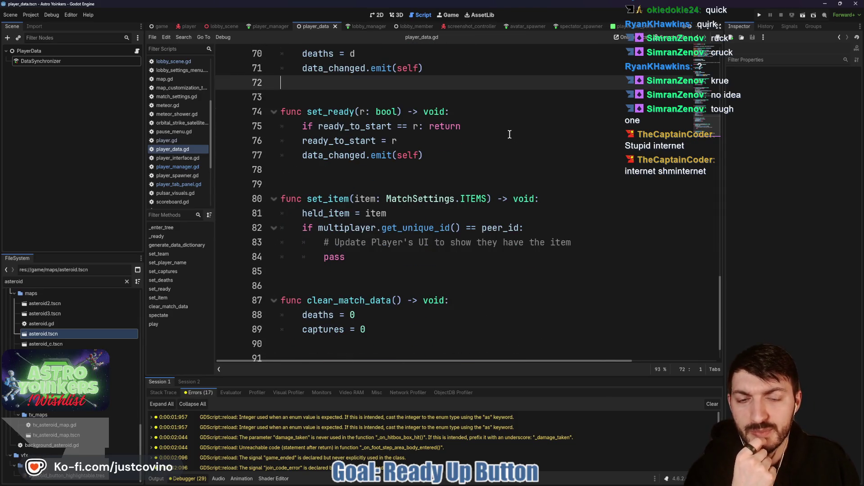
scroll(484, 141, "up", 9)
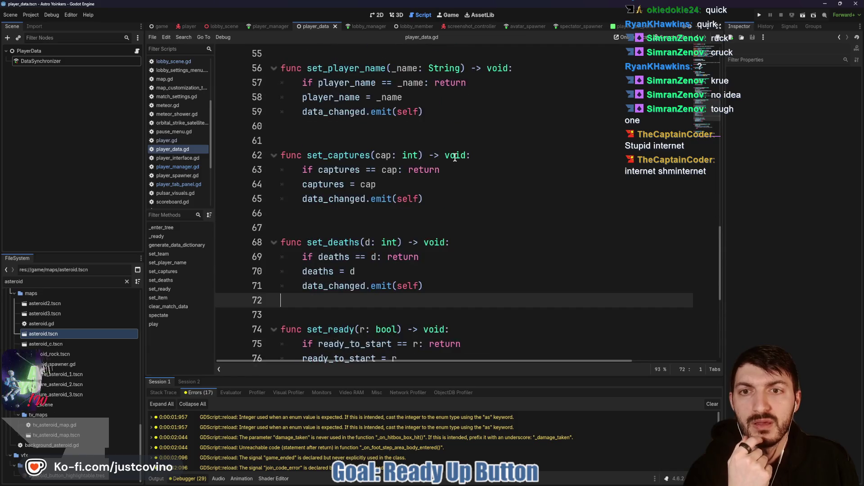
scroll(454, 157, "down", 3)
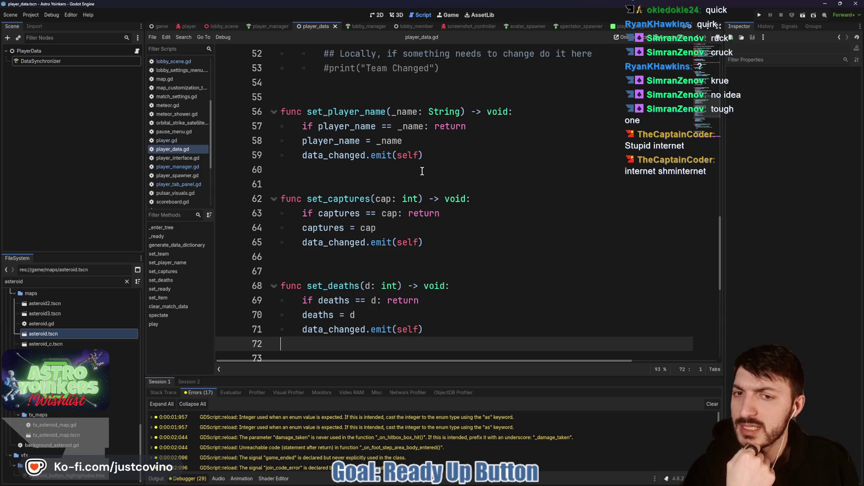
scroll(391, 180, "up", 1)
left_click(60, 62)
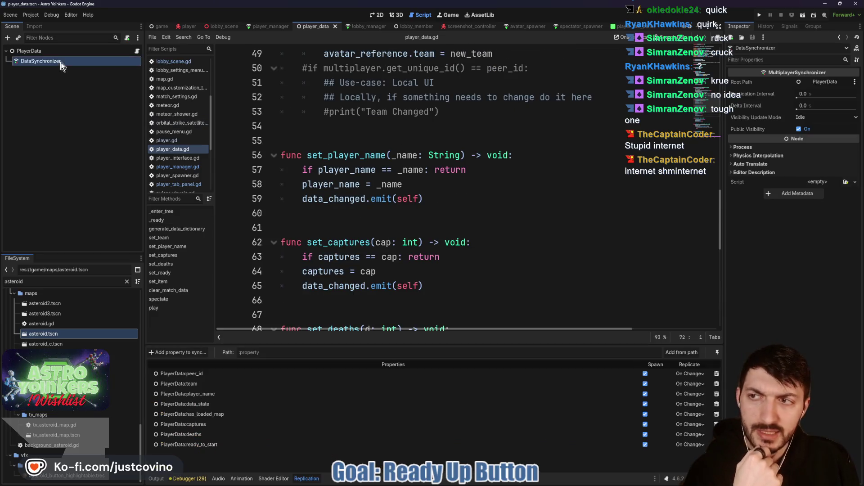
scroll(419, 277, "up", 5)
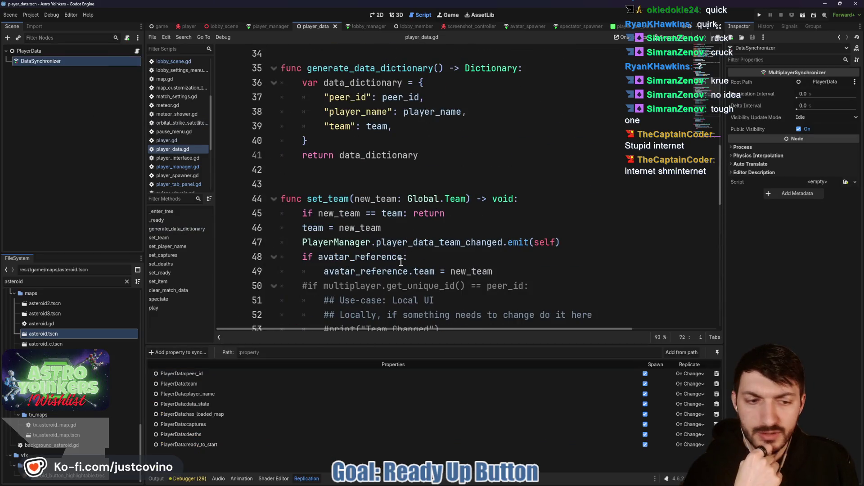
scroll(401, 262, "up", 10)
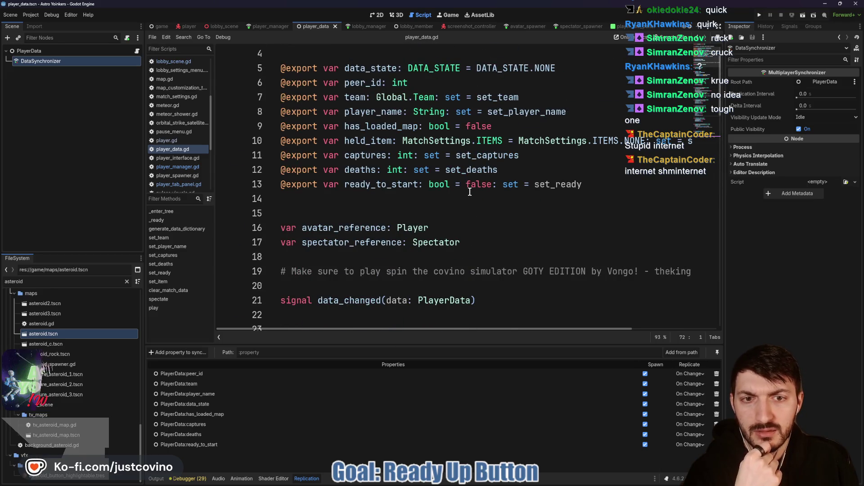
double_click(568, 185)
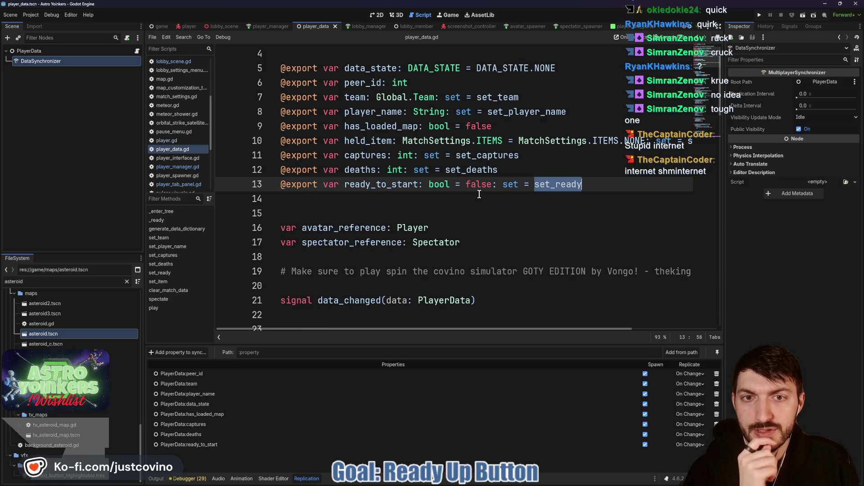
left_click_drag(493, 185, 457, 188)
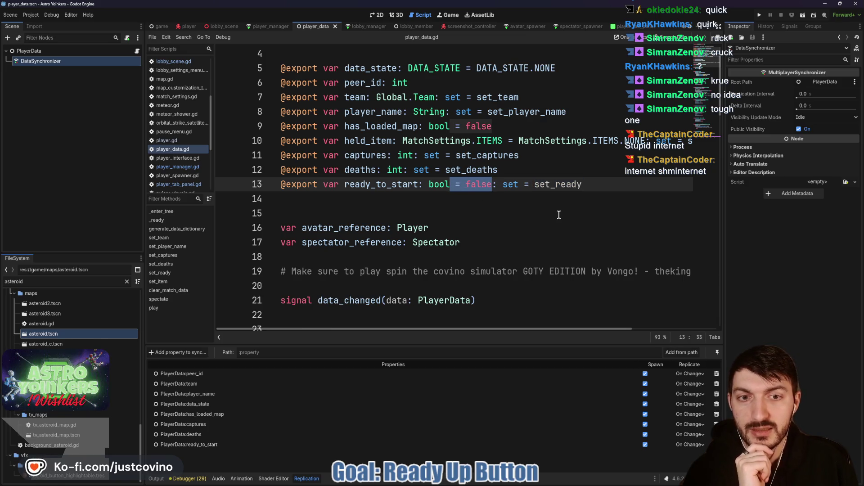
key("BackSpace")
left_click(454, 202)
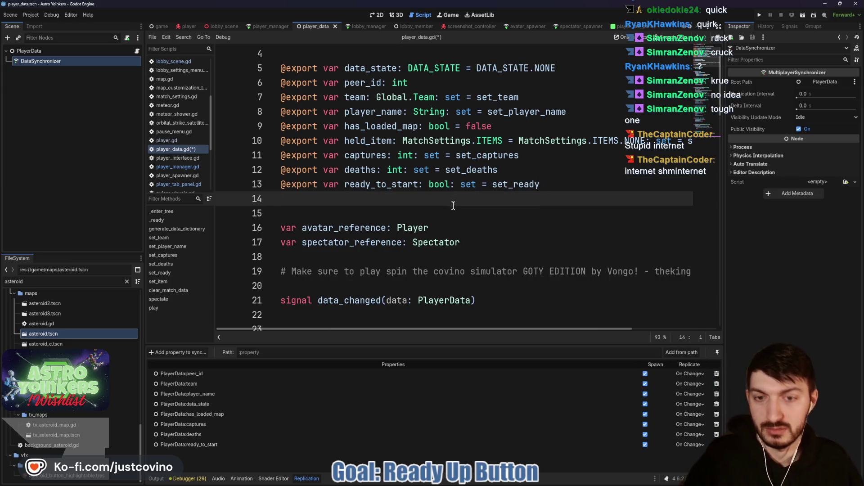
key("ctrl+s")
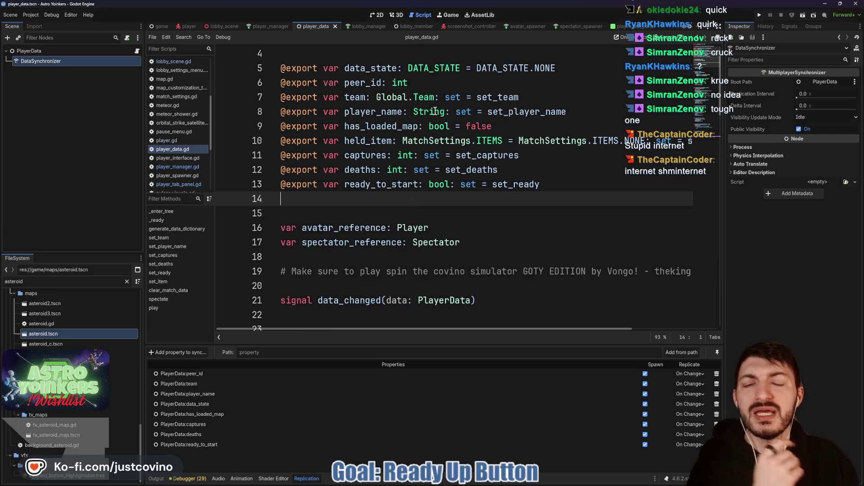
Step: Review the set_ready function and its data_changed call, then run the project again
scroll(435, 111, "down", 15)
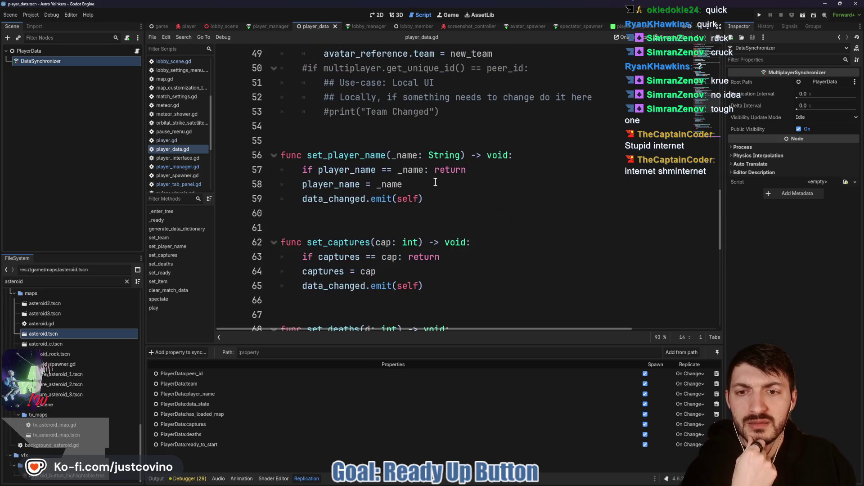
scroll(436, 181, "down", 7)
scroll(435, 182, "up", 11)
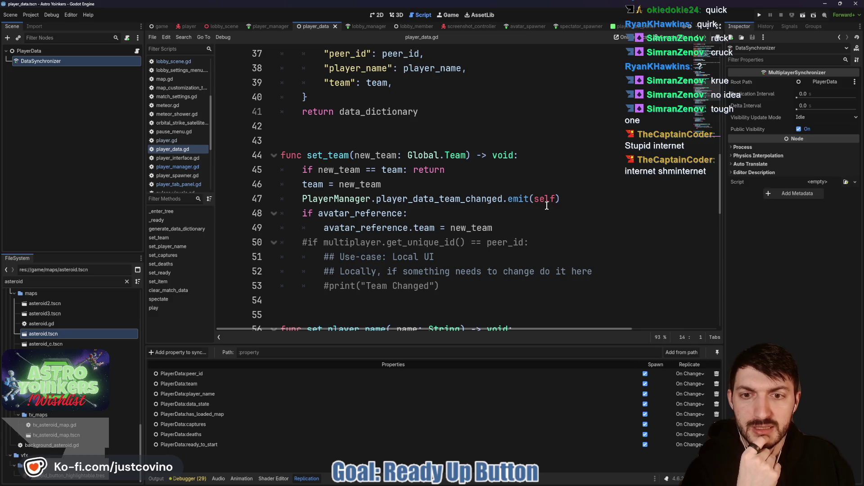
left_click_drag(562, 199, 252, 201)
scroll(466, 218, "down", 6)
scroll(466, 217, "down", 3)
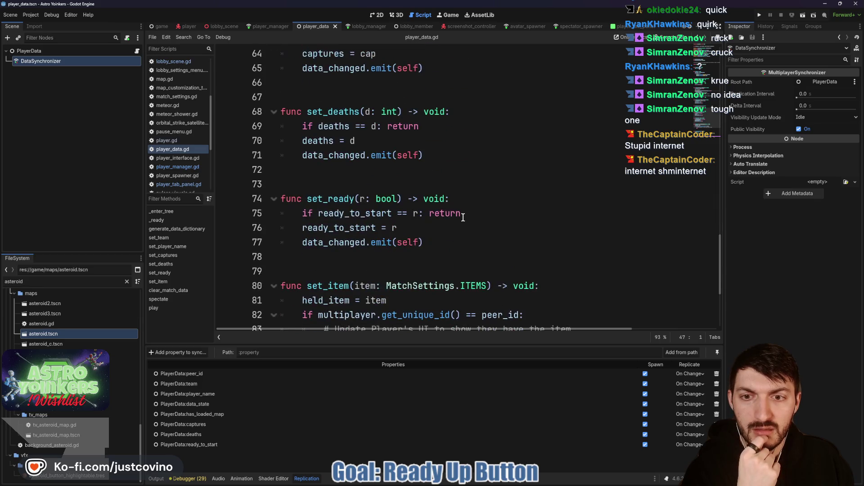
left_click(322, 243)
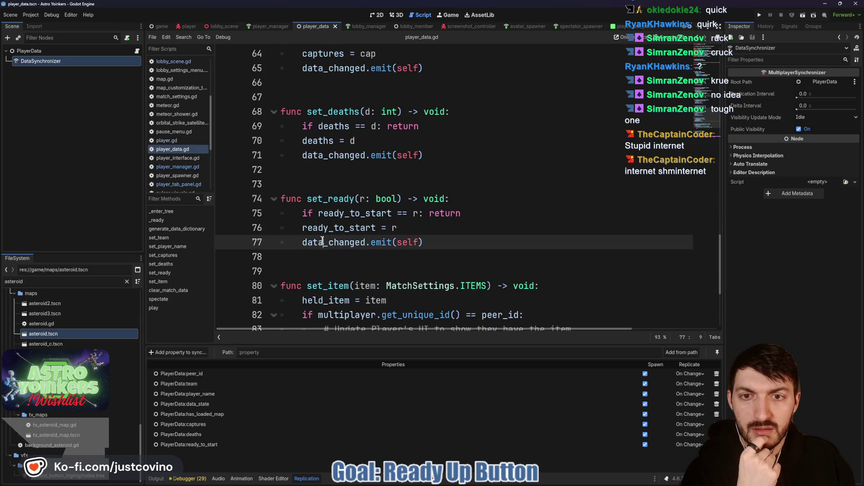
mouse_move(333, 245)
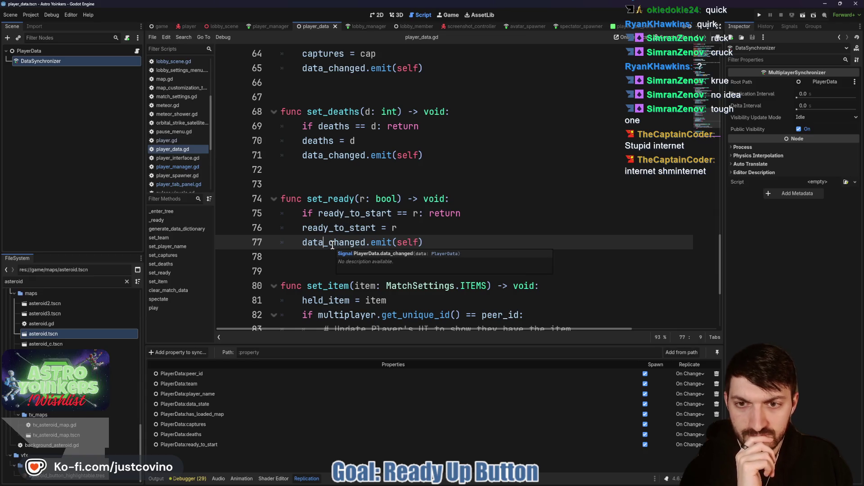
double_click(330, 198)
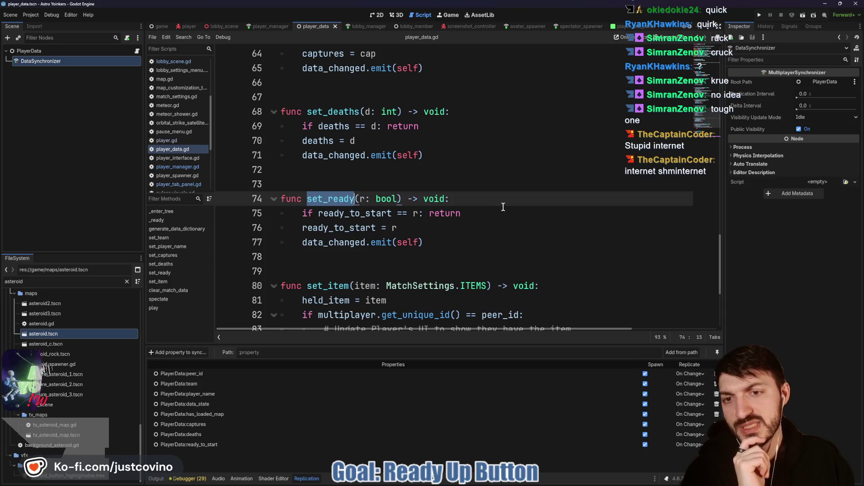
left_click(760, 14)
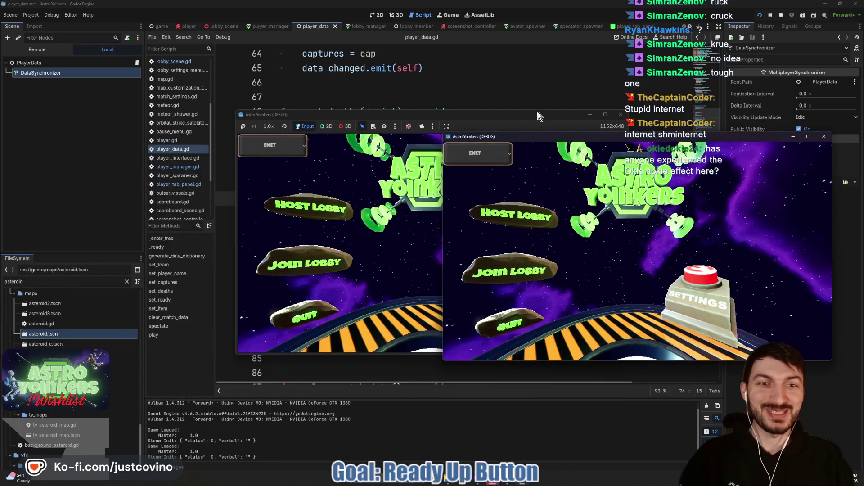
Step: Host a lobby in one game window, join it from the client, and ready up the blue player
left_click_drag(538, 112, 351, 116)
left_click(144, 212)
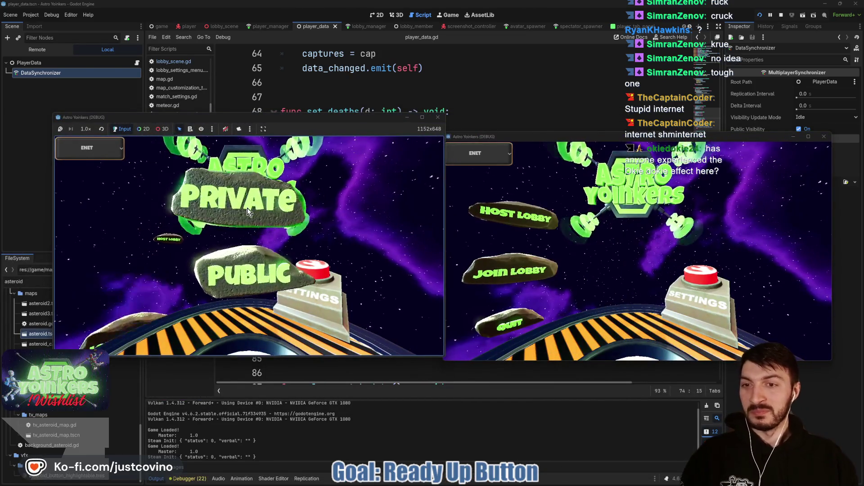
left_click(277, 207)
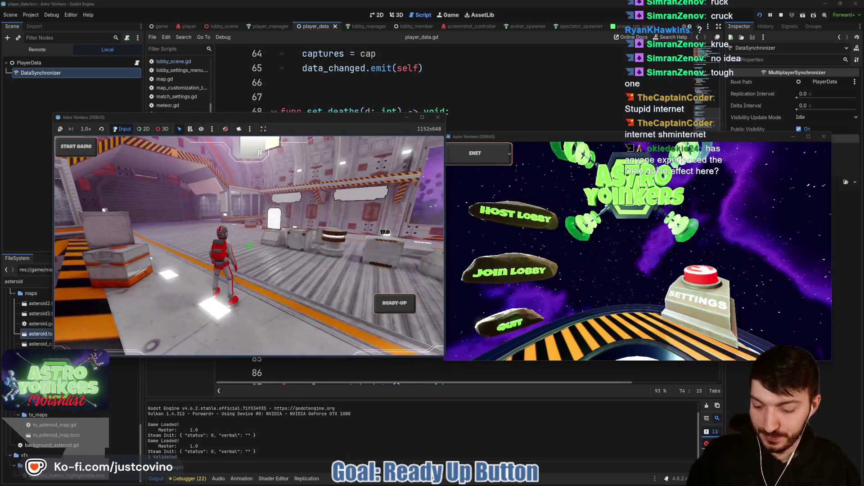
left_click(533, 270)
left_click(655, 197)
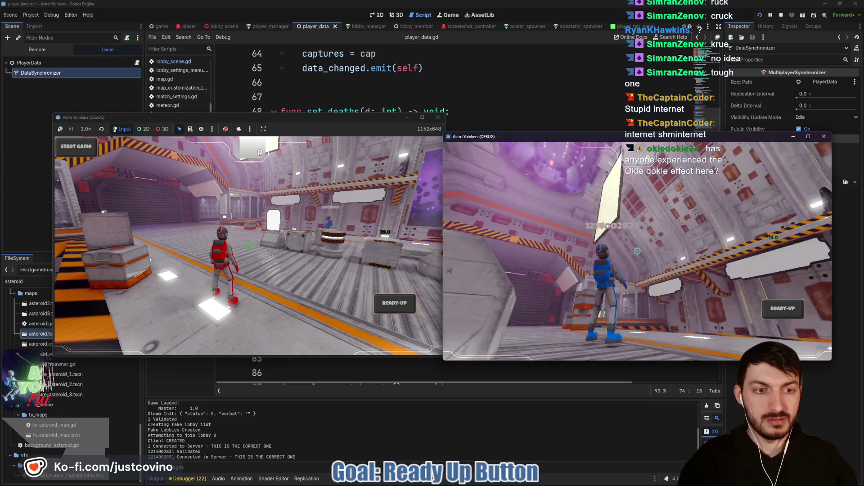
key("w")
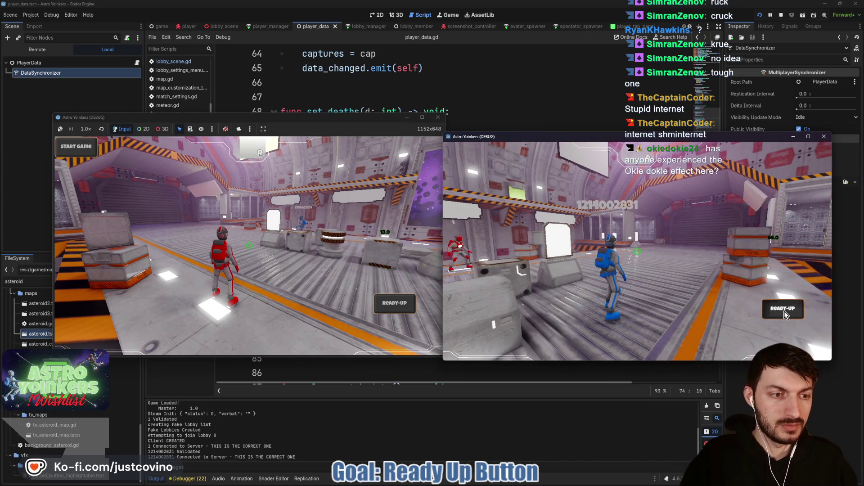
left_click(785, 315)
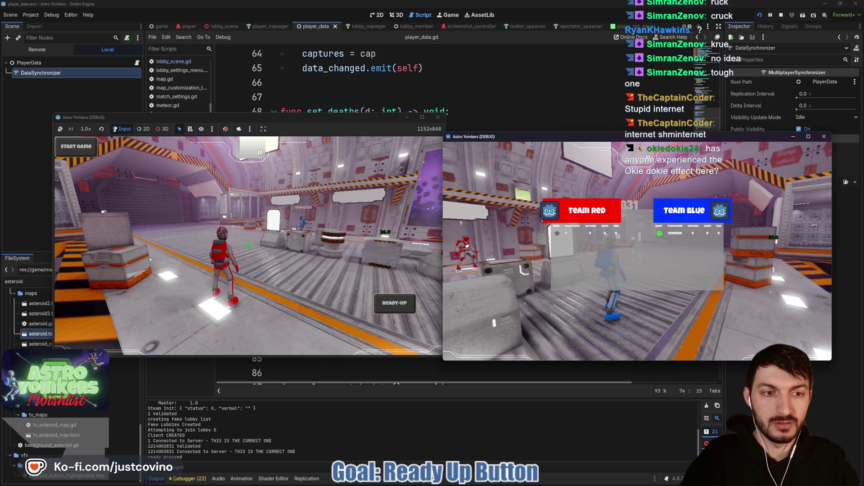
Step: Toggle the Tab scoreboard and move the red player in both game instances, then stop the game with F8
left_click(340, 128)
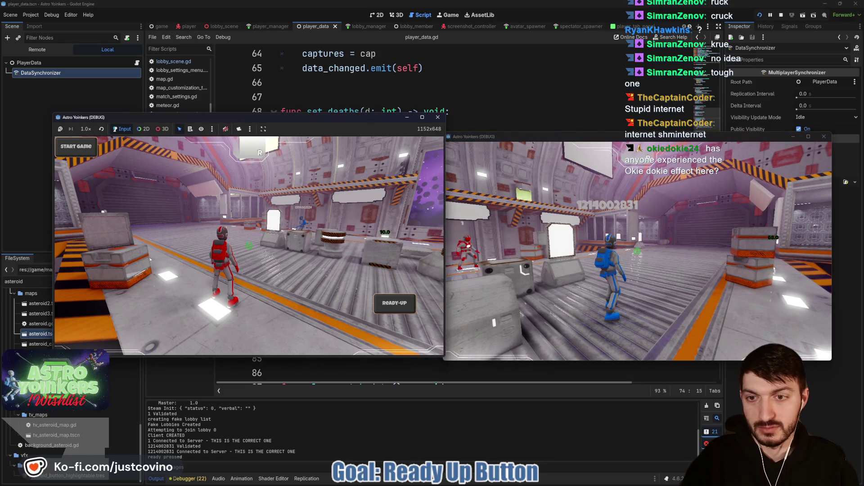
key("Tab")
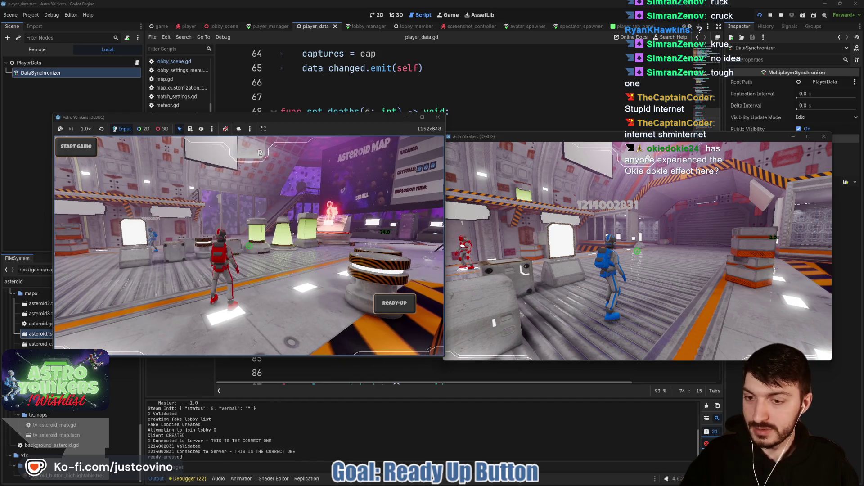
key("Tab")
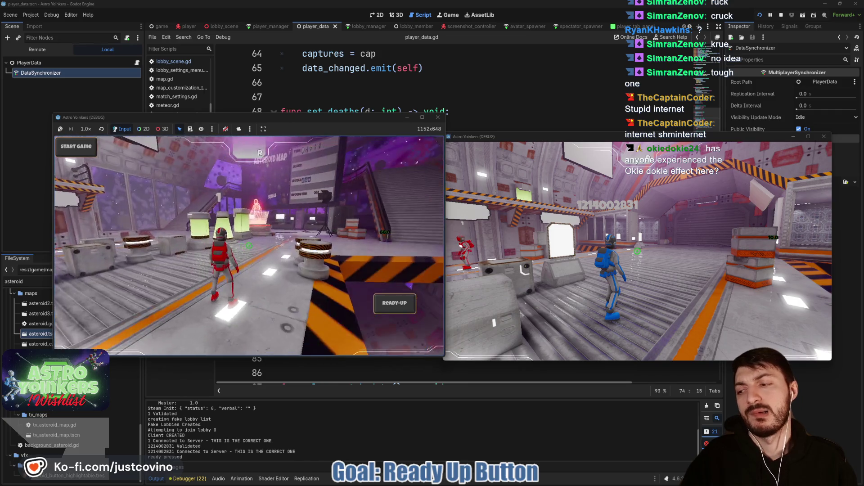
key("Tab")
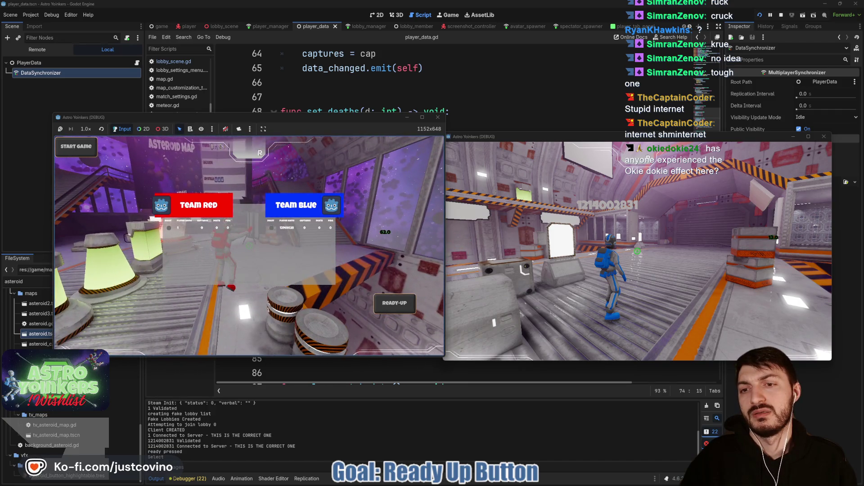
key("Tab")
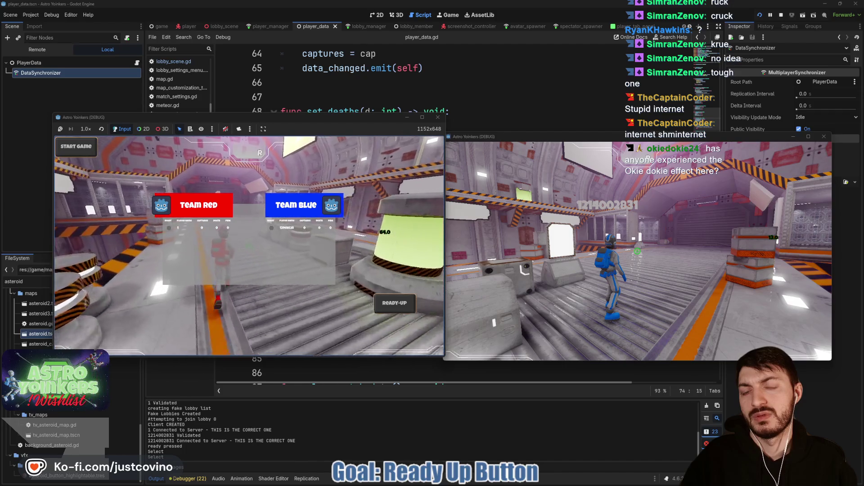
key("w")
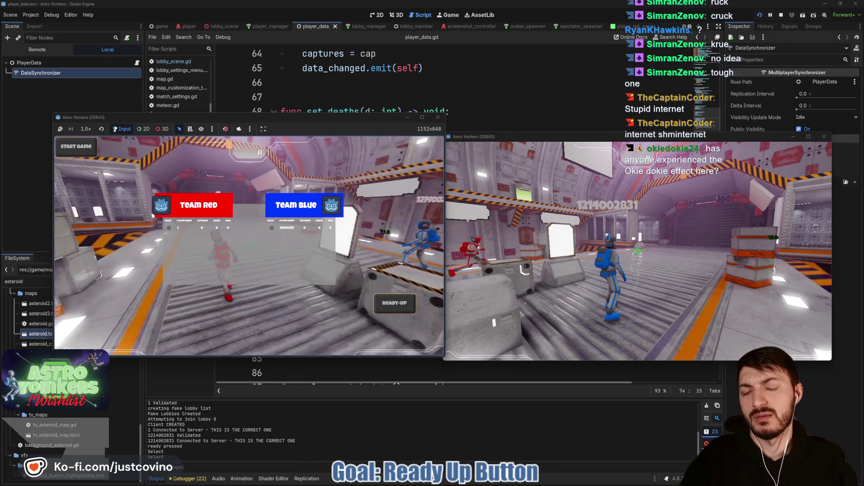
key("w")
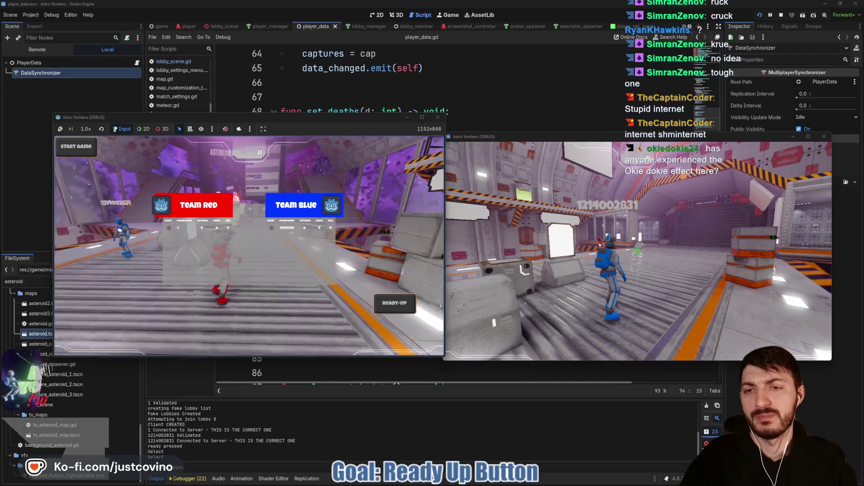
key("w")
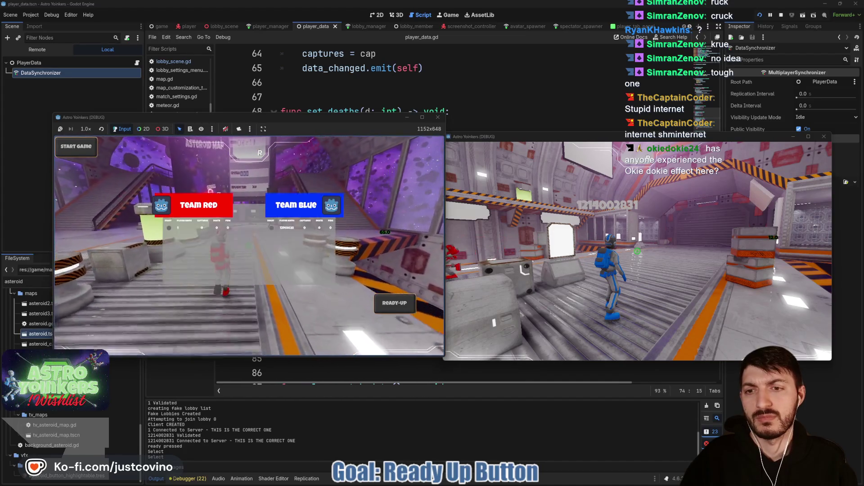
key("w")
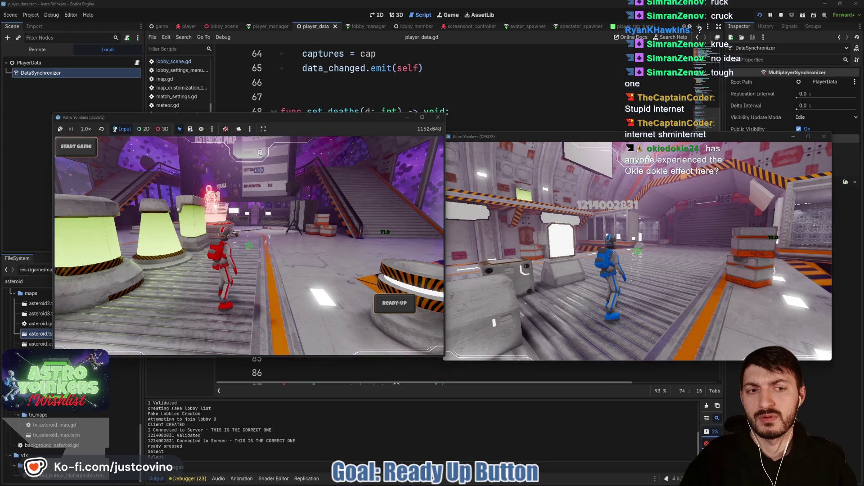
key("Tab")
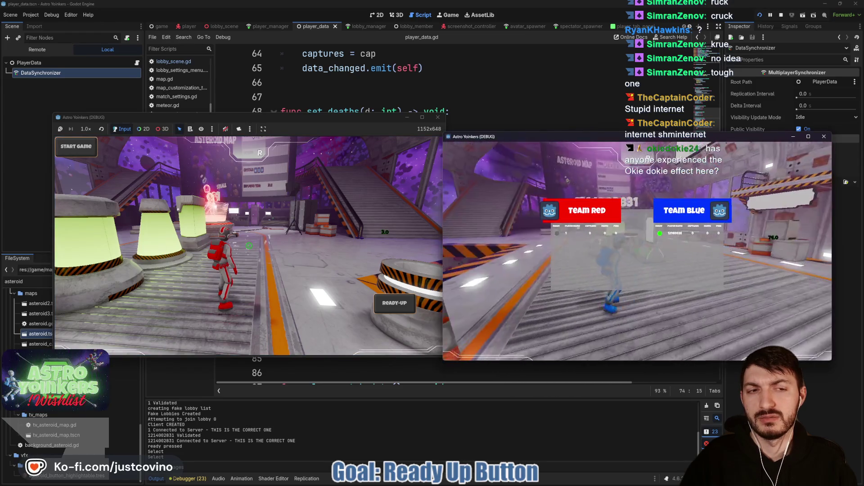
key("Tab")
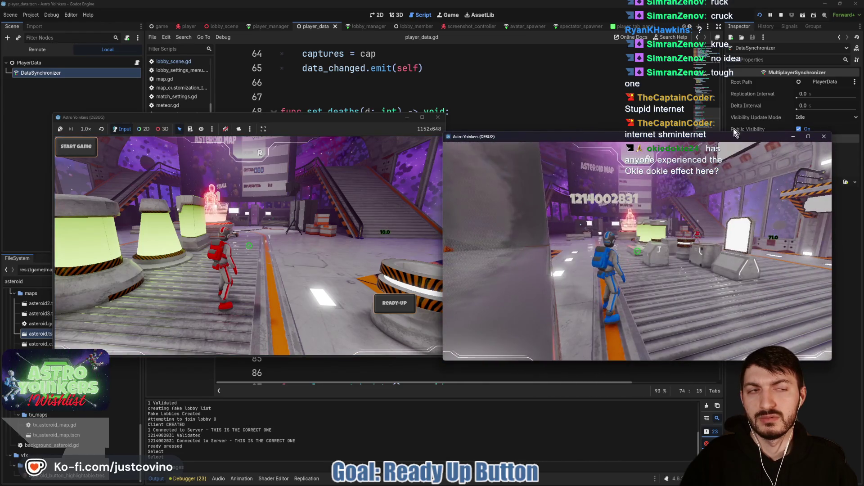
key("F8")
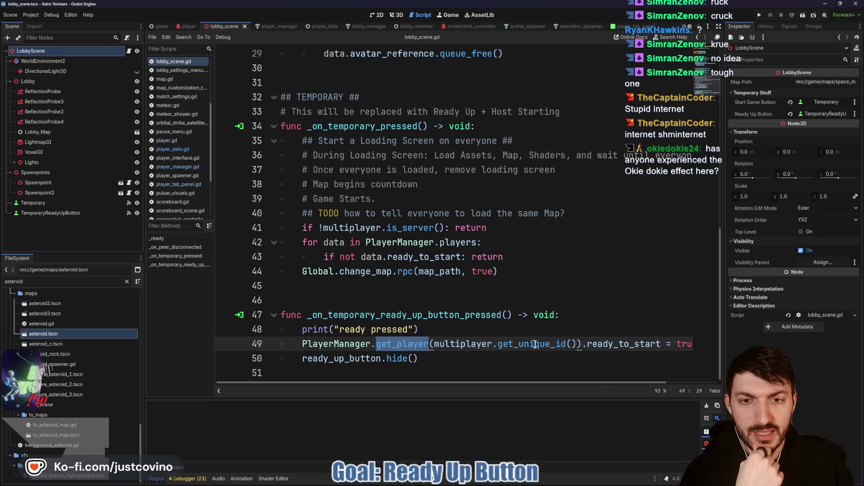
Step: Replace line 49's get_player lookup with PlayerManager.local_player, save lobby_scene.gd, and run the project
mouse_move(525, 345)
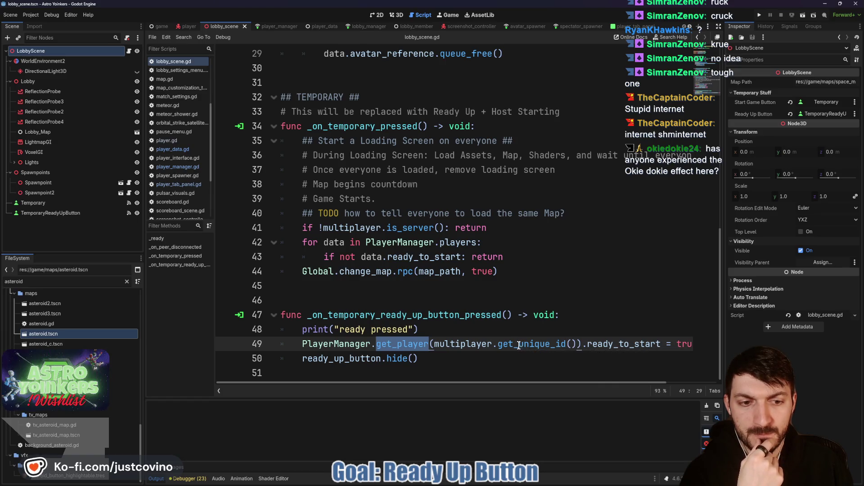
scroll(526, 346, "right", 3)
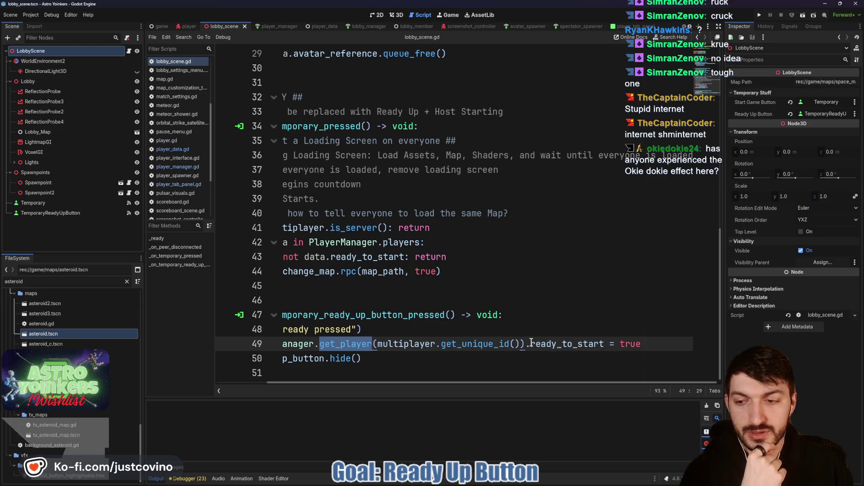
scroll(423, 350, "left", 3)
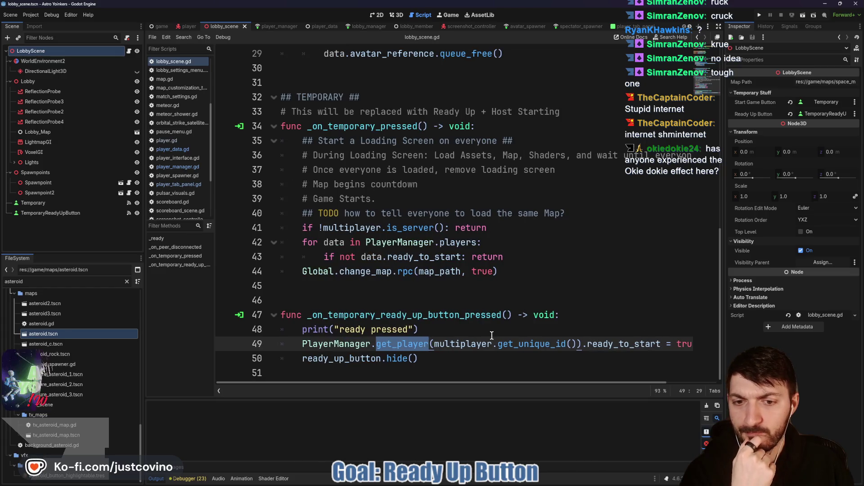
left_click_drag(580, 344, 377, 343)
type("local_p")
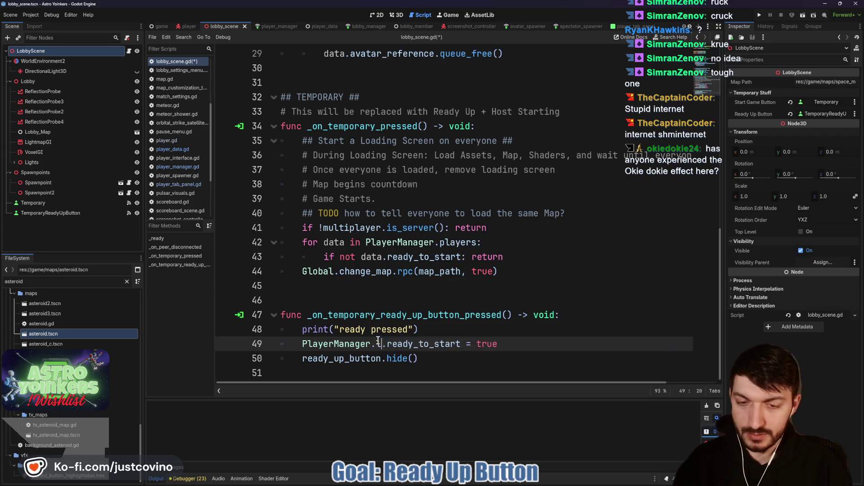
key("Return")
left_click(479, 333)
key("ctrl+s")
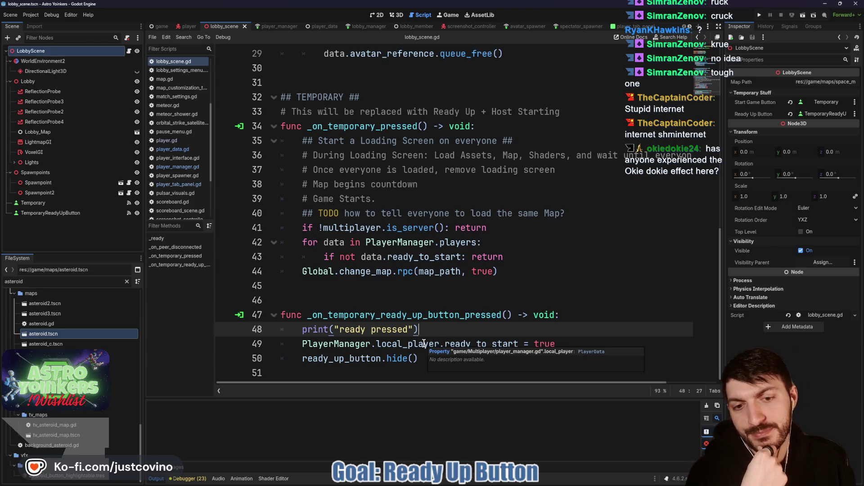
left_click(759, 15)
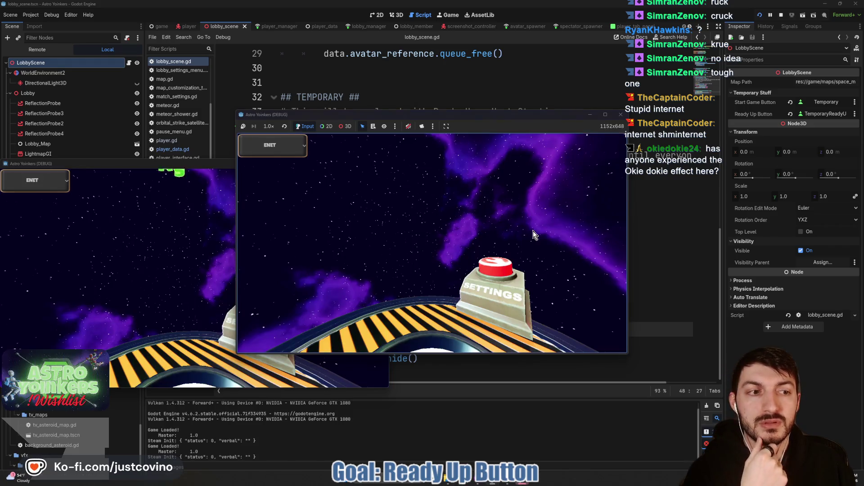
Step: Host a private lobby in the first game and join it from the second game instance
left_click(313, 194)
left_click(393, 209)
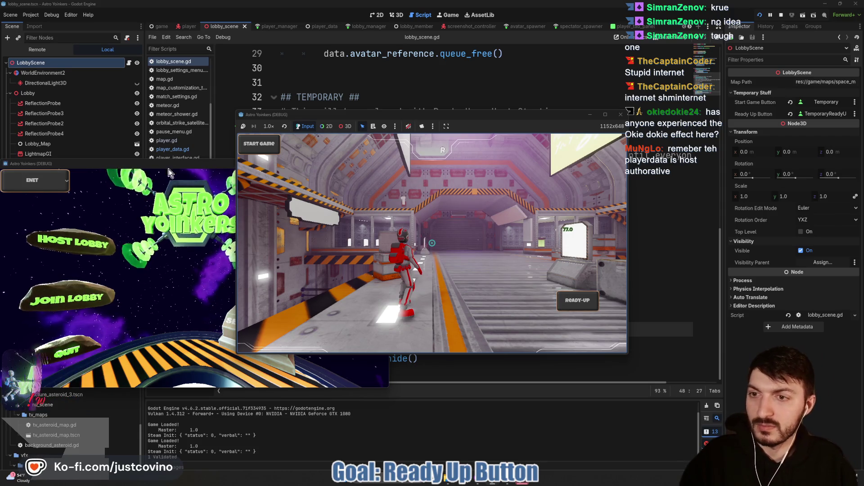
left_click(83, 301)
left_click(96, 298)
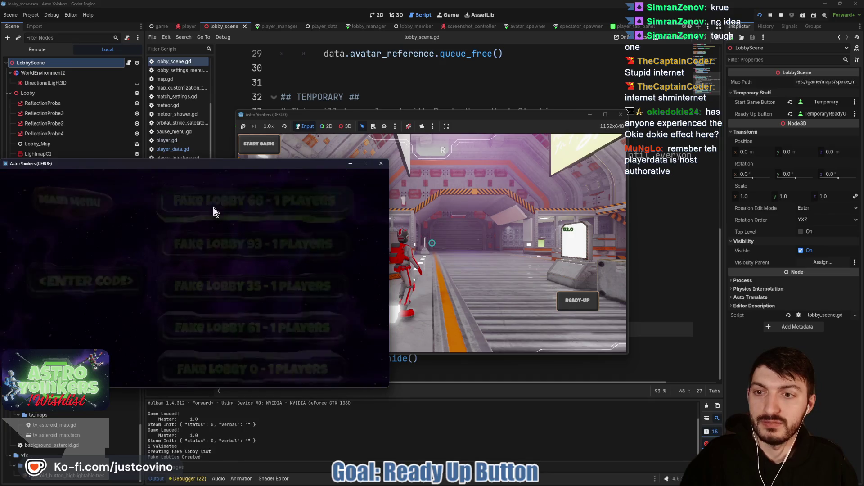
left_click(214, 207)
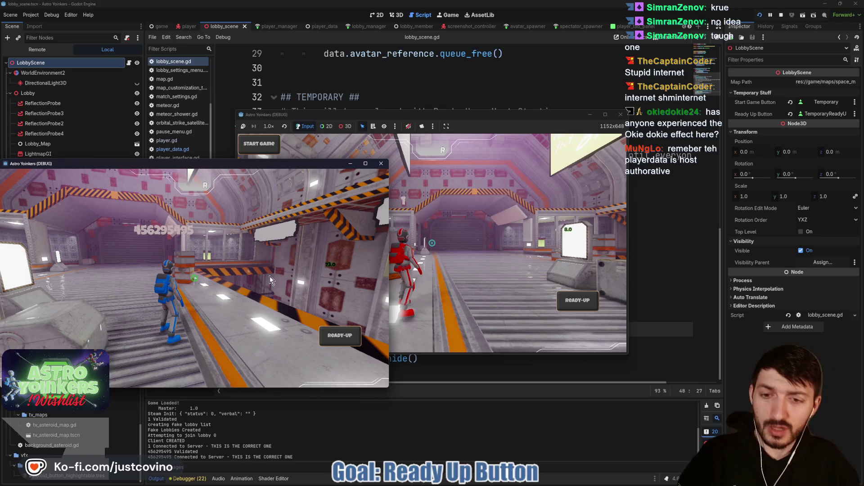
Step: Ready up the blue and red players, check the scoreboard, and run the red player down the corridor
left_click(331, 339)
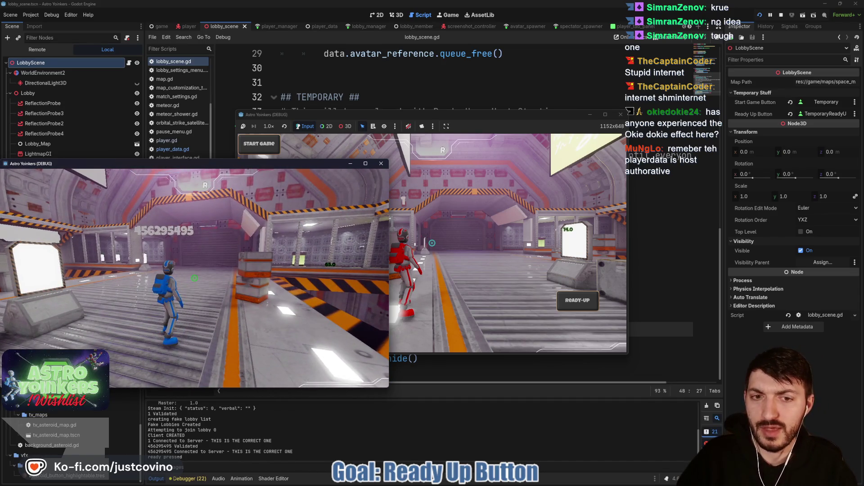
key("alt+Tab")
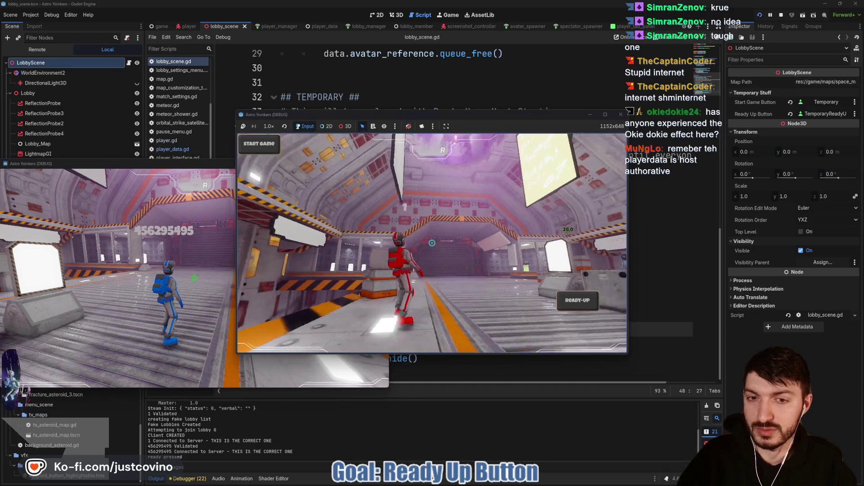
key("Tab")
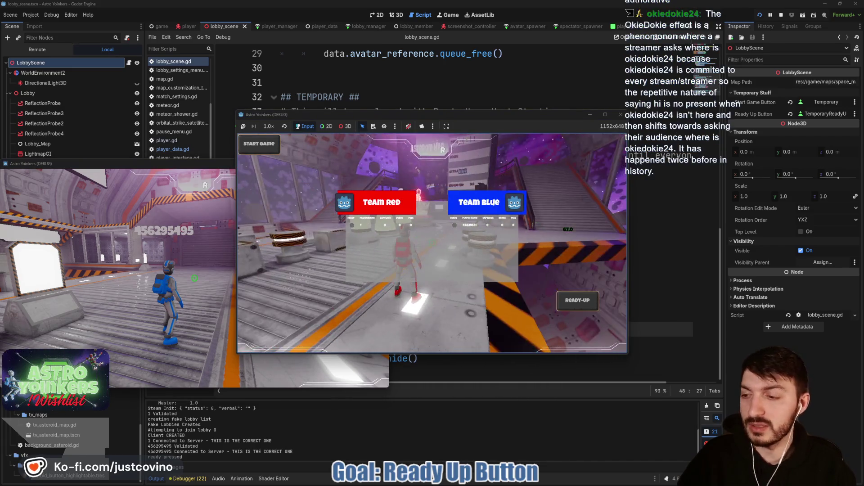
key("Escape")
left_click(578, 305)
left_click(292, 148)
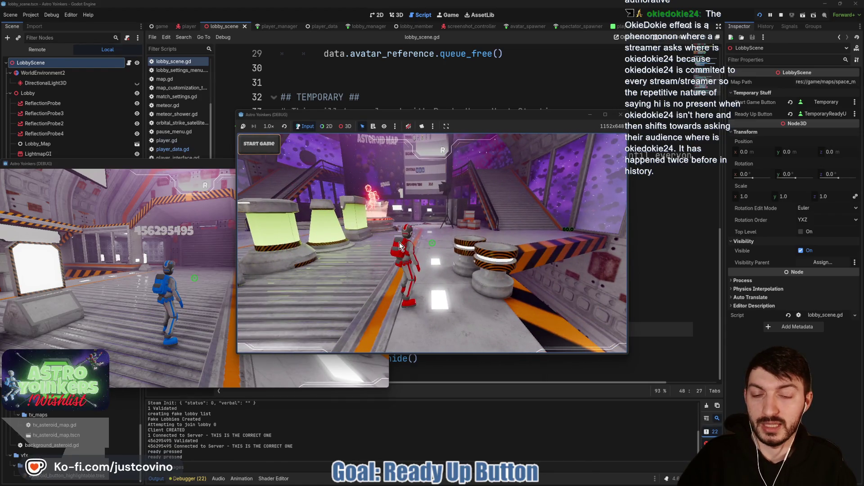
key("e")
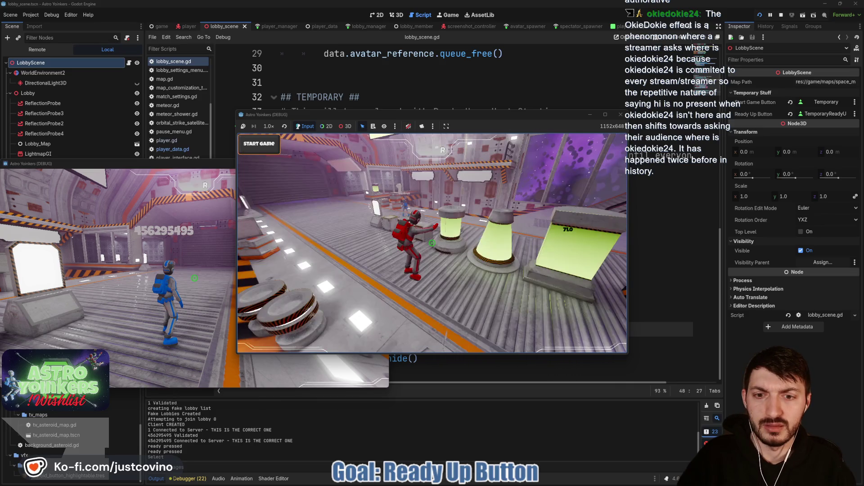
key("w")
left_click(433, 245)
key("w")
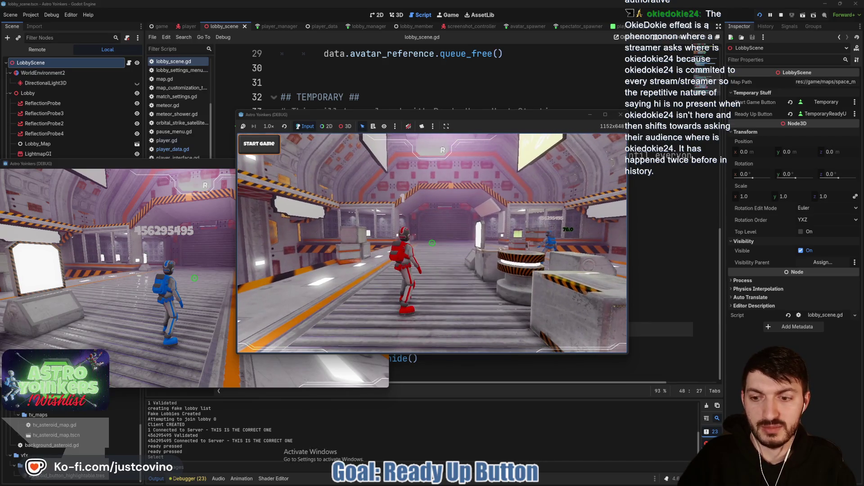
key("Escape")
Step: Check the scoreboard in the blue player's game, walk toward the shutter door, then stop with F8
left_click(231, 274)
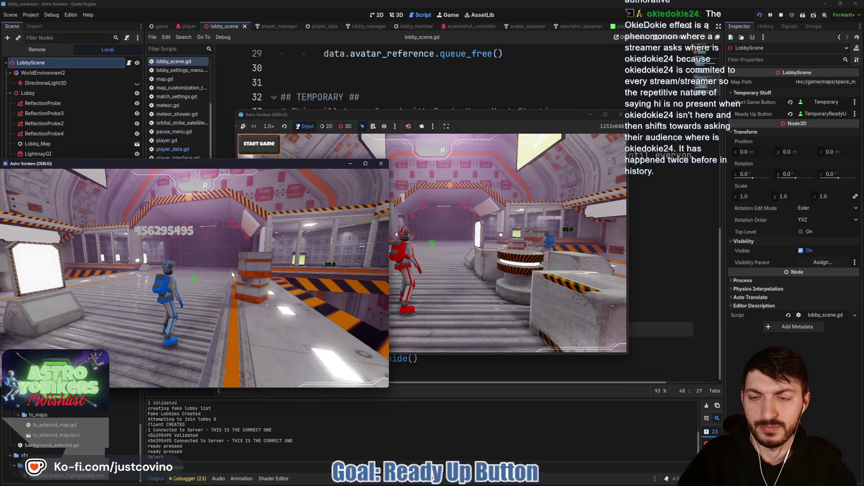
left_click(233, 280)
key("Tab")
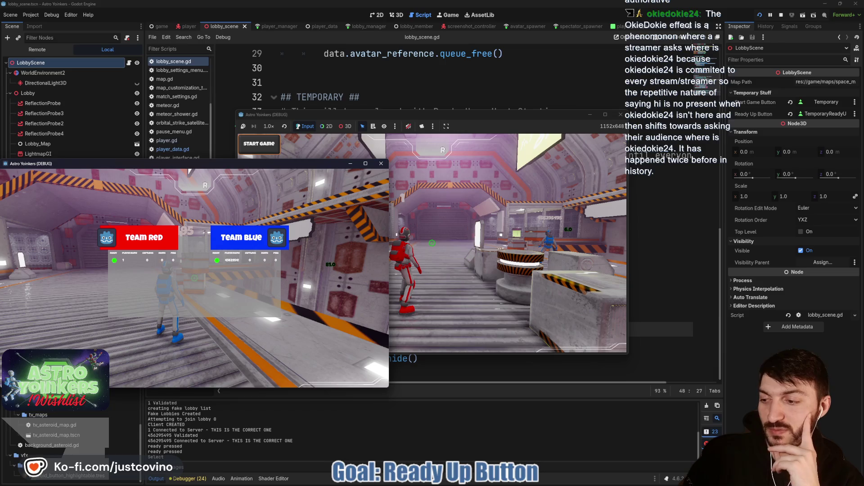
key("Tab")
key("w")
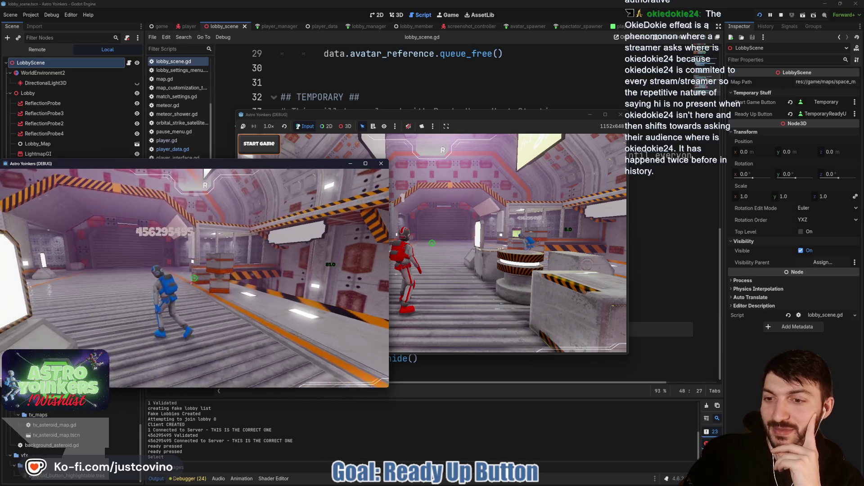
key("w")
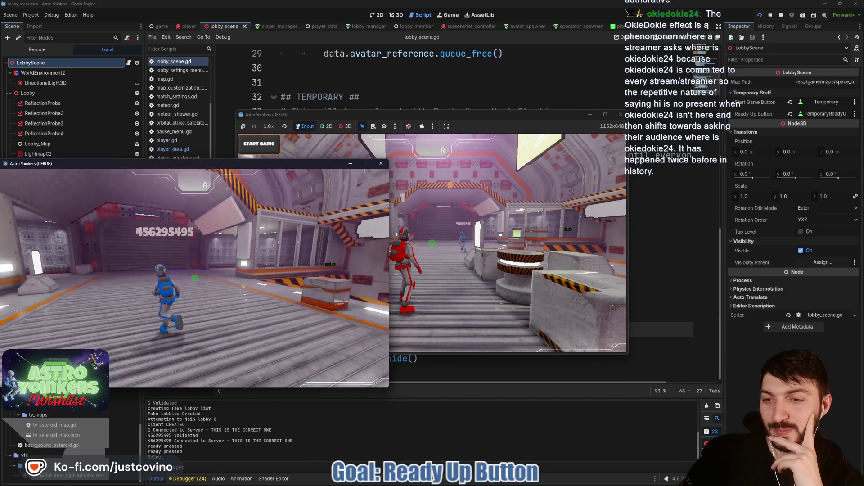
key("w")
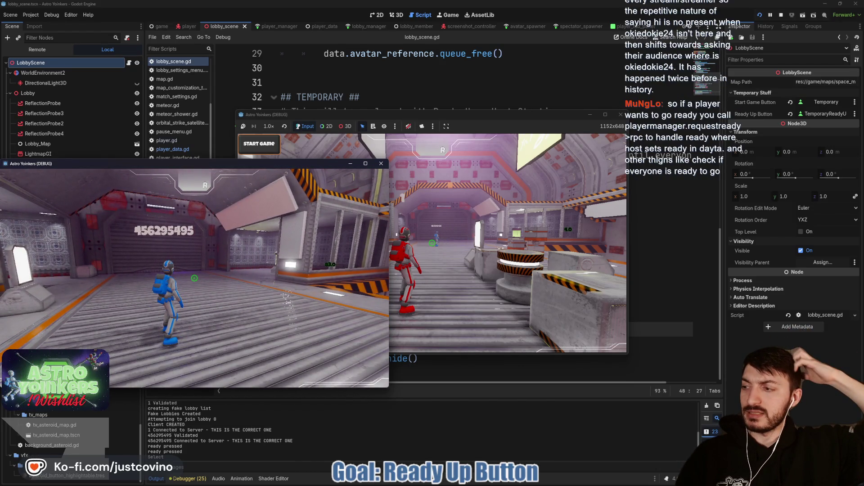
key("F8")
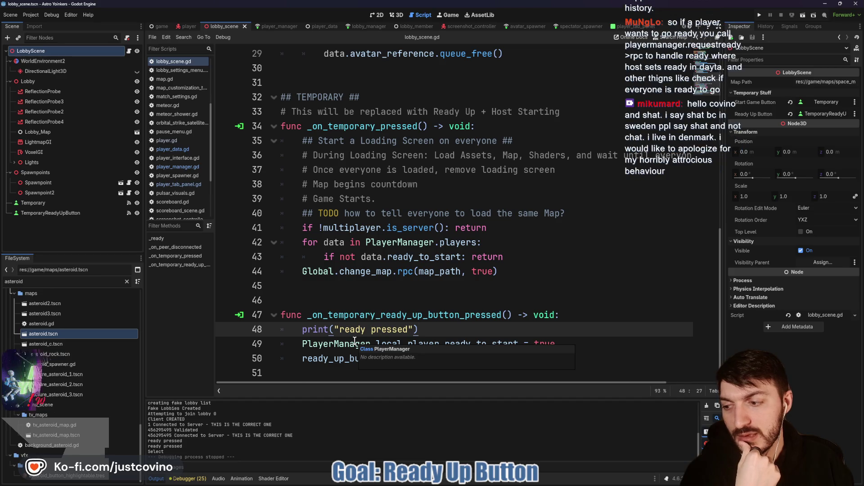
Step: Replace 'local_player.ready_to_start = true' on line 49 with request_ready_to_start() and jump to player_manager.gd
left_click(451, 342)
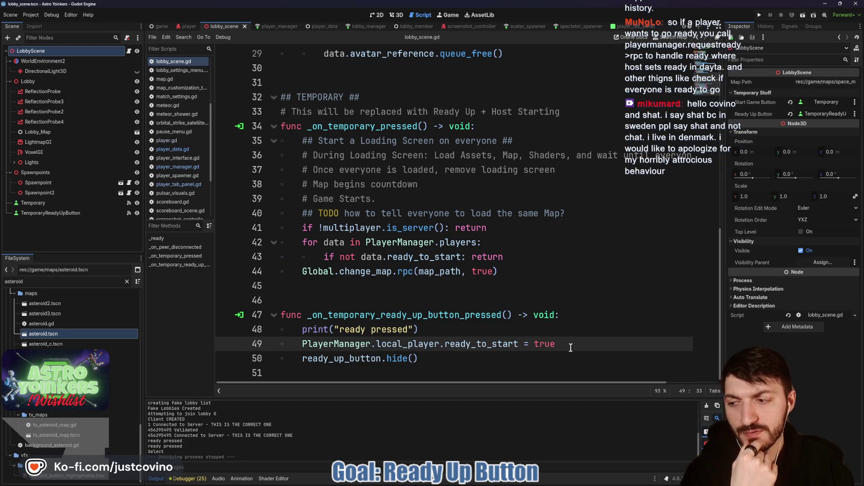
left_click_drag(566, 343, 281, 343)
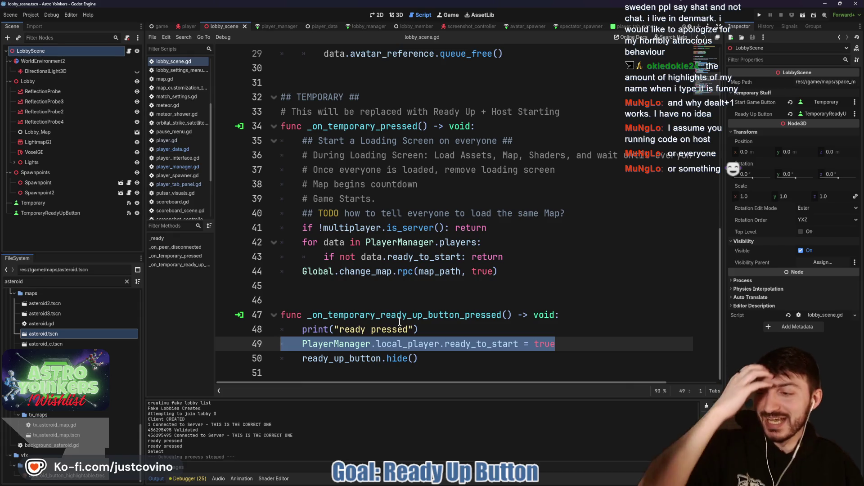
left_click(442, 344)
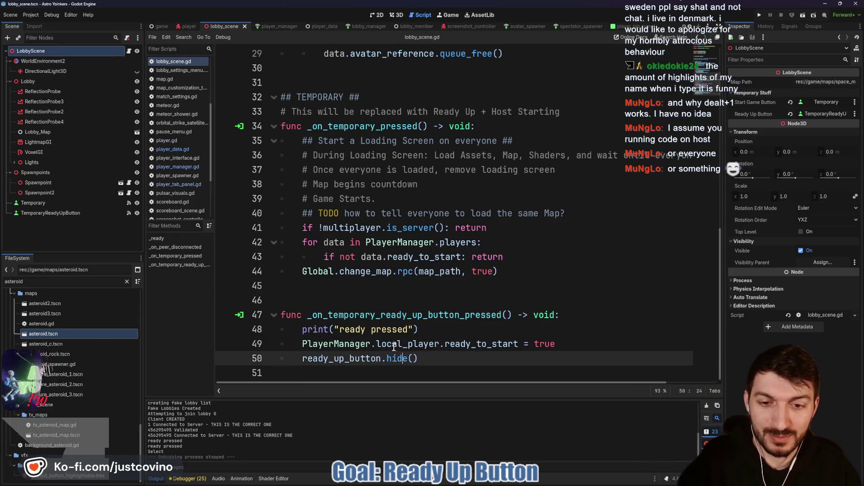
left_click_drag(576, 350, 385, 345)
type("request_r")
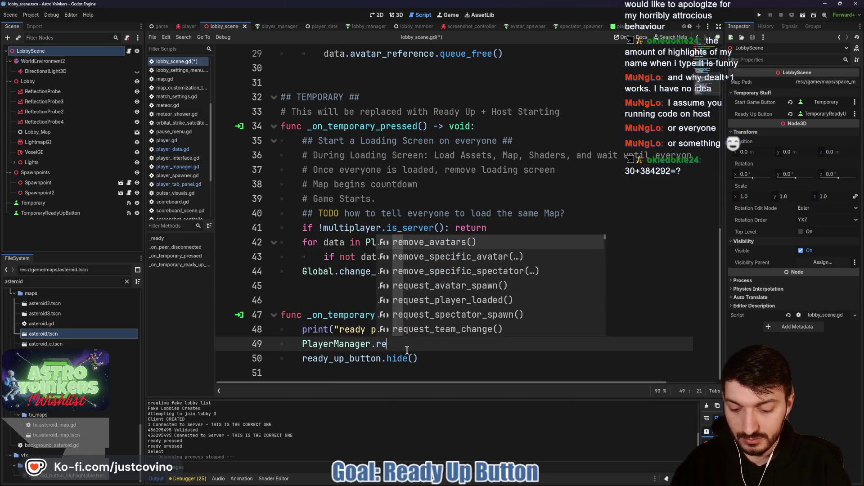
type("ea")
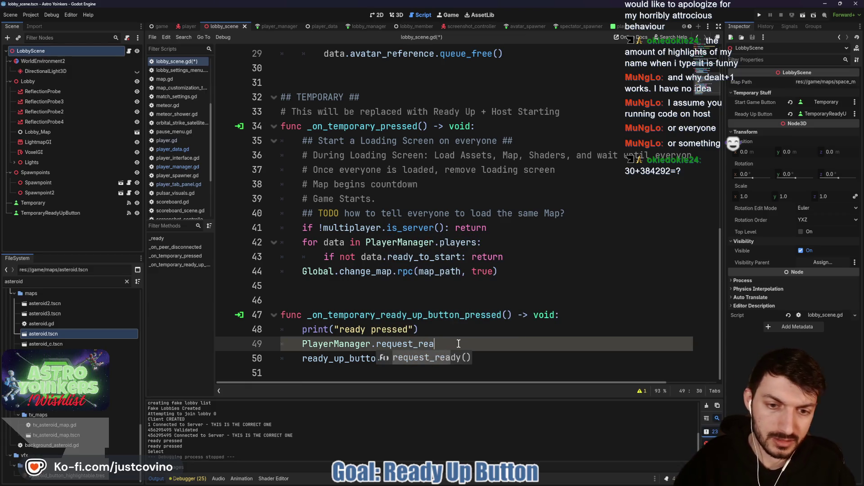
key("BackSpace")
key("BackSpace")
key("BackSpace")
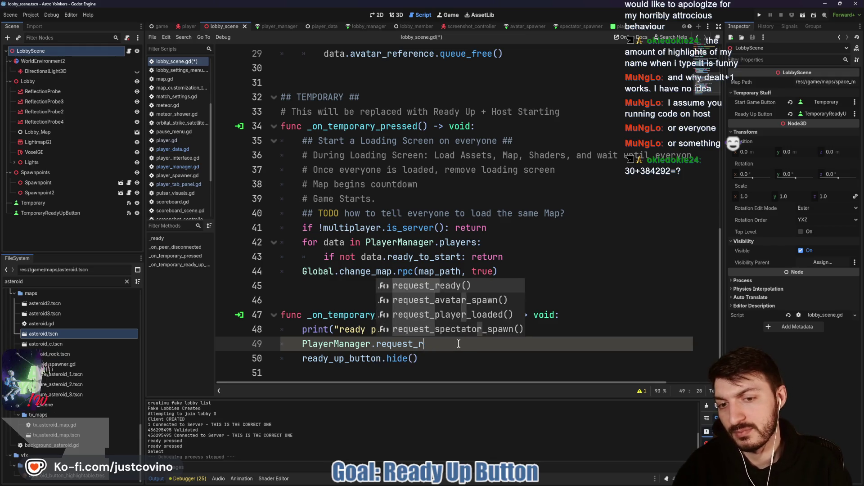
type("ready_to")
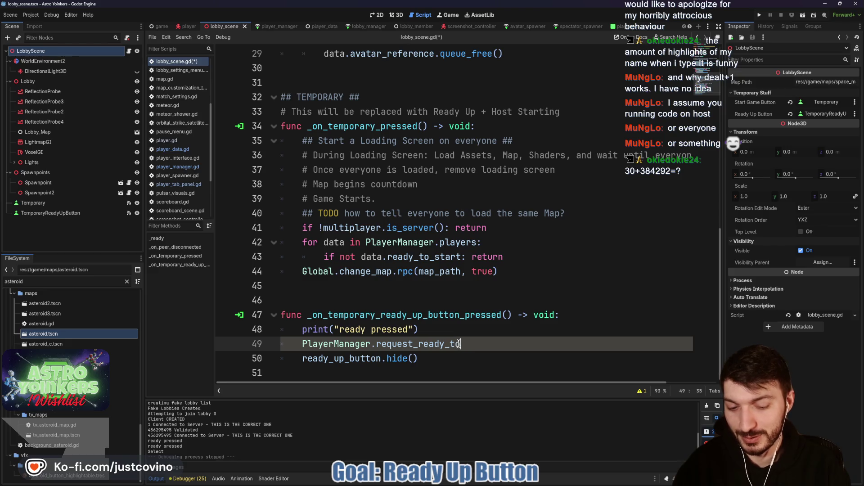
key("BackSpace")
key("BackSpace")
key("BackSpace")
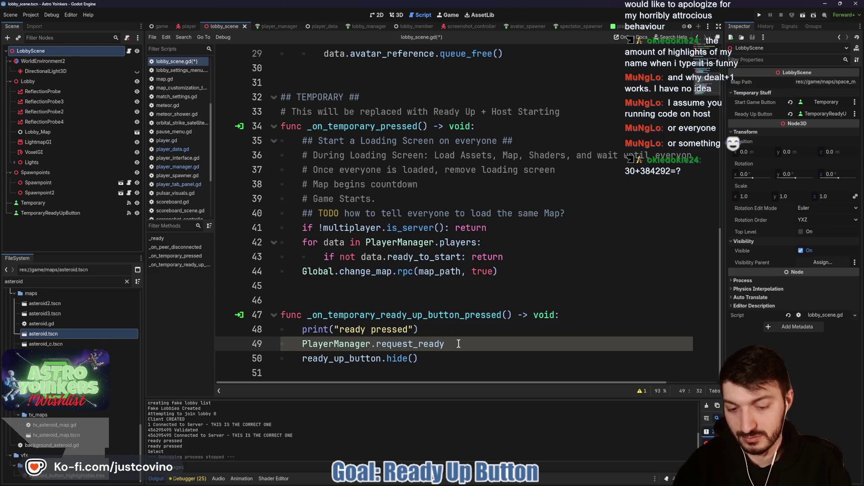
type("_start(")
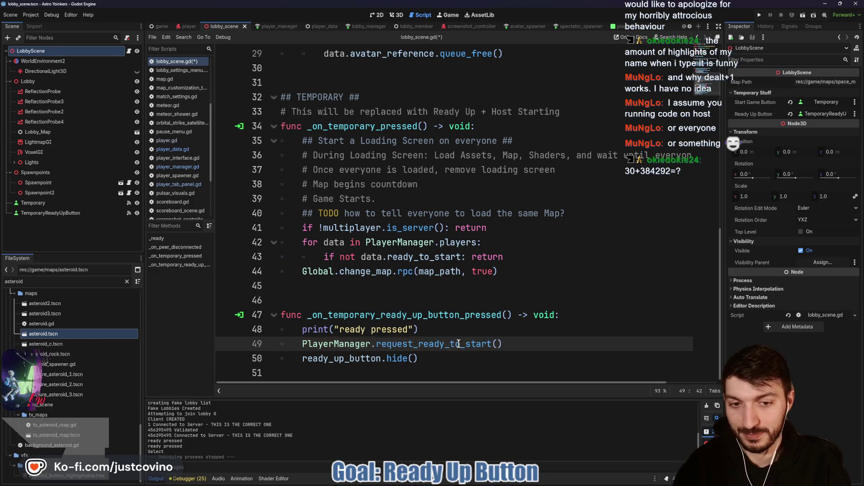
left_click(340, 348, "ctrl")
scroll(388, 295, "down", 8)
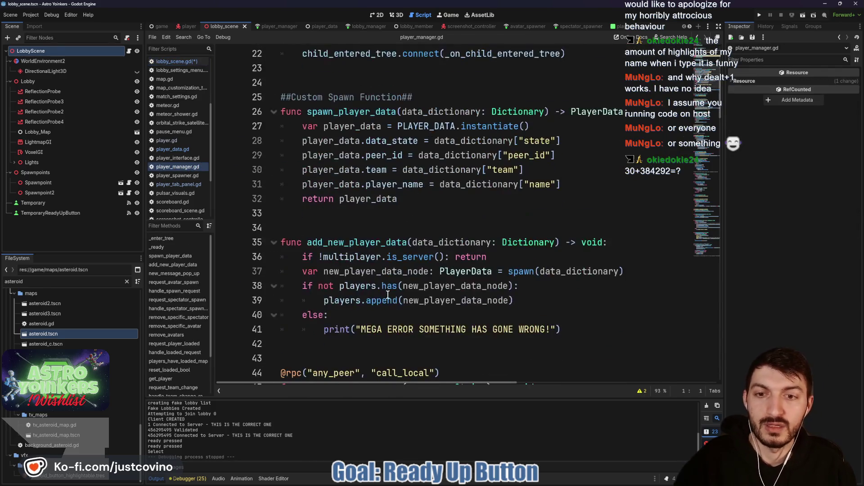
scroll(388, 295, "down", 2)
scroll(383, 290, "down", 4)
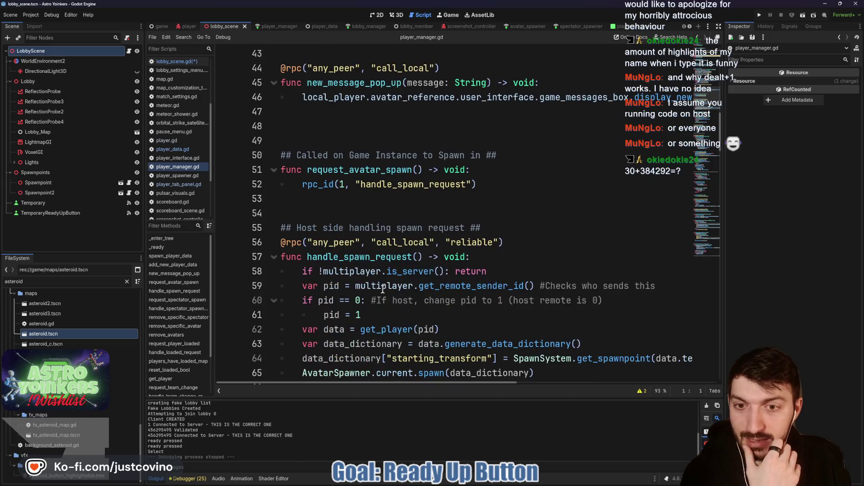
scroll(368, 203, "down", 5)
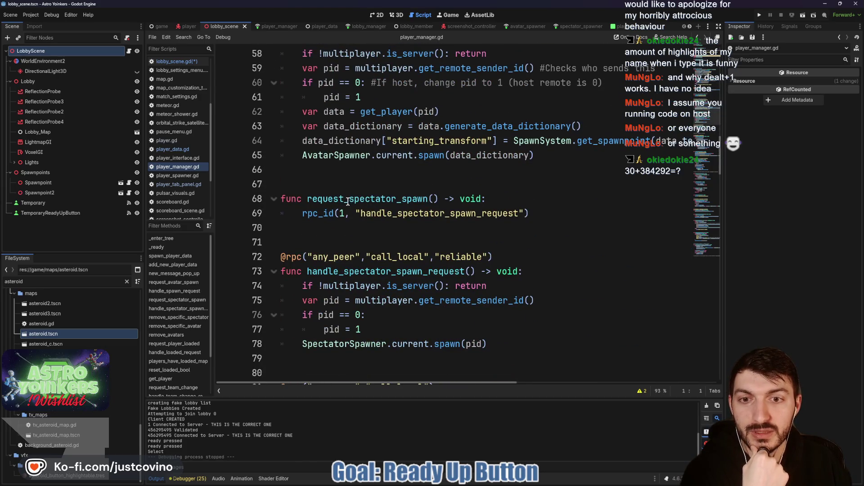
scroll(347, 201, "down", 9)
scroll(353, 227, "down", 4)
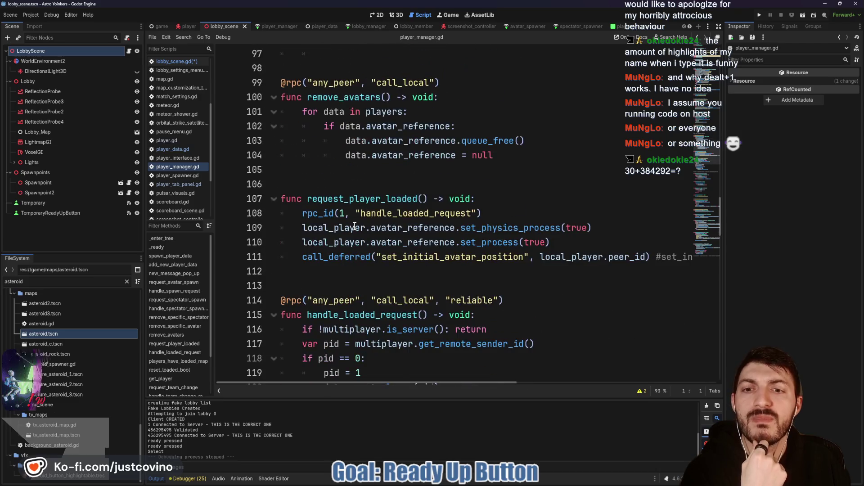
scroll(342, 219, "down", 3)
scroll(339, 214, "down", 8)
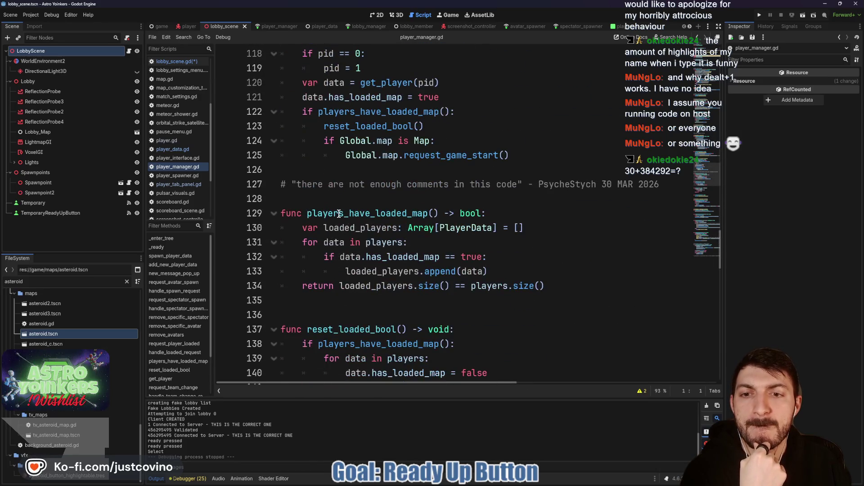
scroll(336, 222, "down", 4)
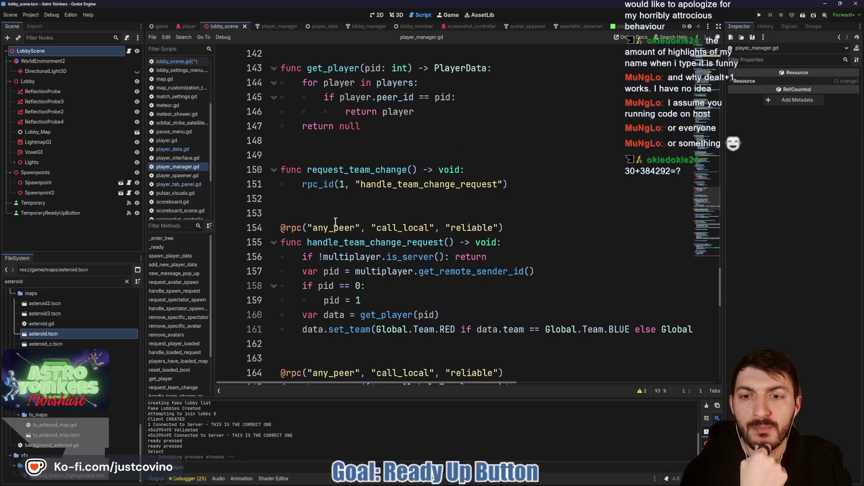
scroll(335, 221, "down", 1)
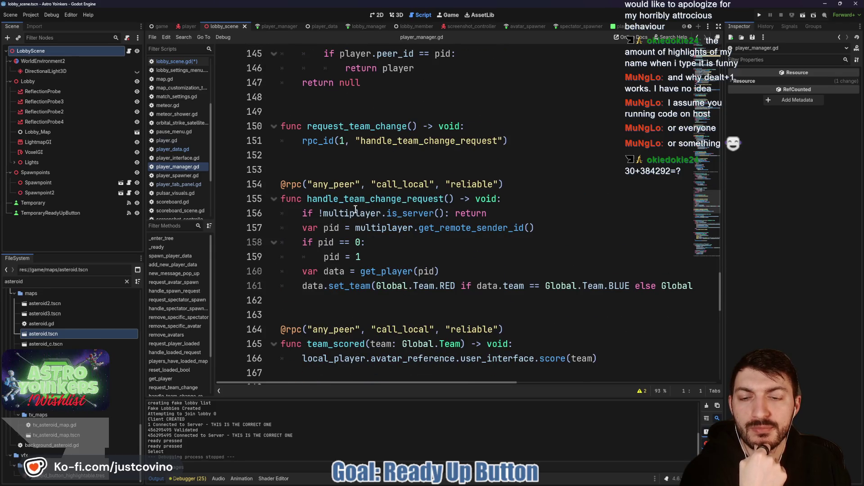
scroll(342, 225, "down", 3)
scroll(316, 214, "down", 3)
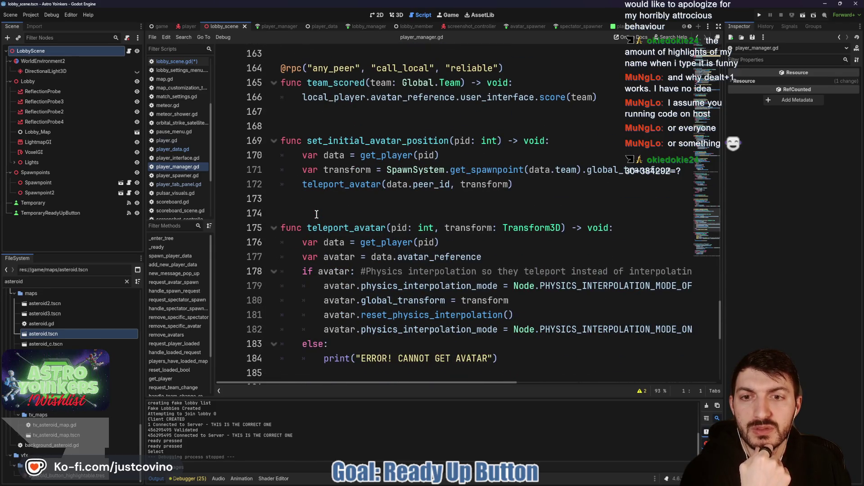
scroll(317, 214, "down", 4)
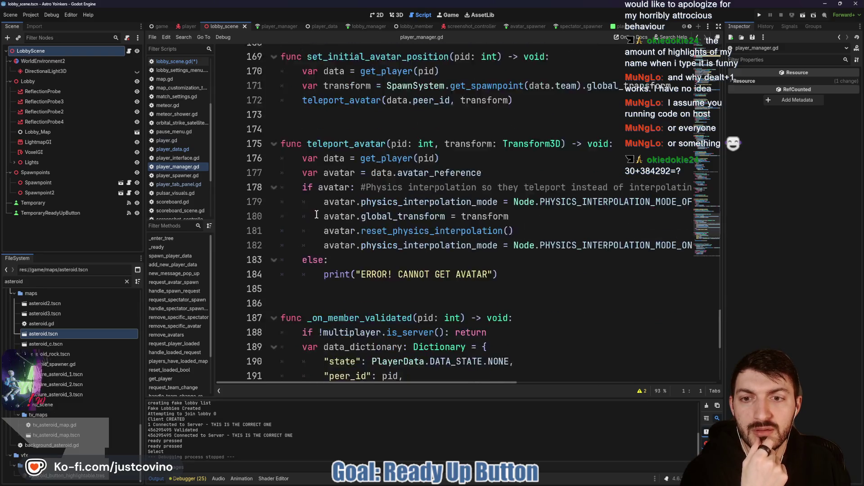
scroll(318, 215, "up", 18)
scroll(318, 215, "up", 20)
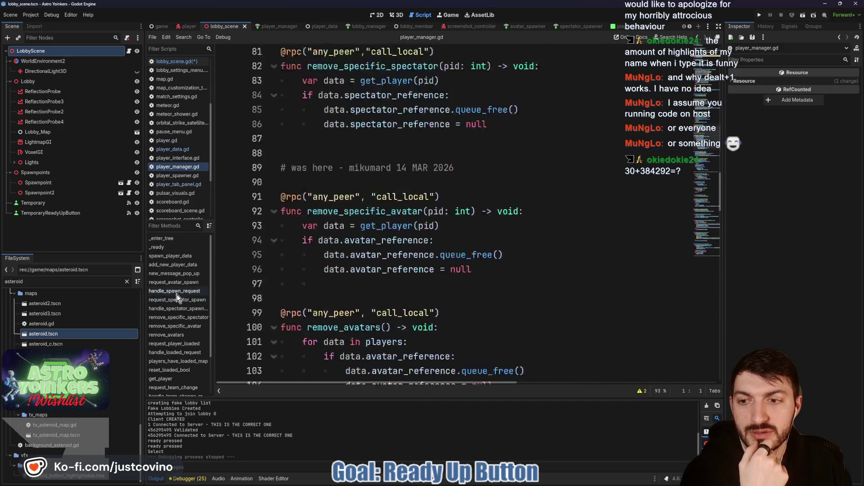
scroll(193, 297, "down", 2)
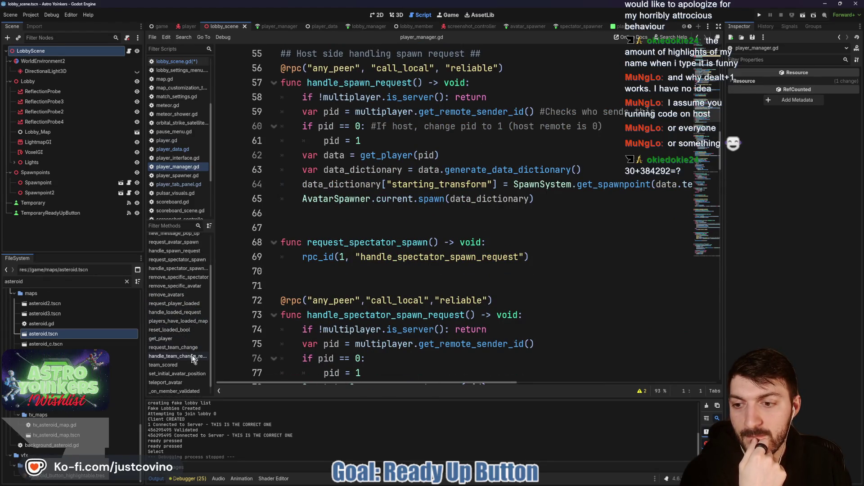
scroll(180, 348, "up", 1)
scroll(180, 350, "up", 2)
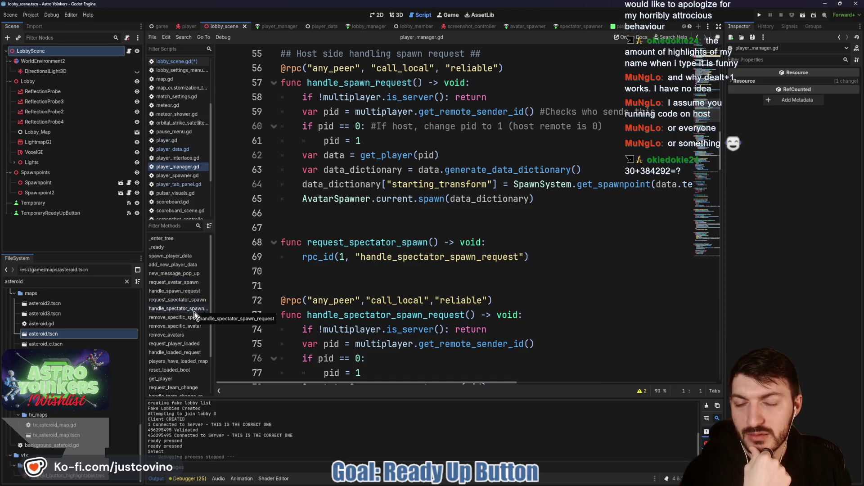
left_click(191, 345)
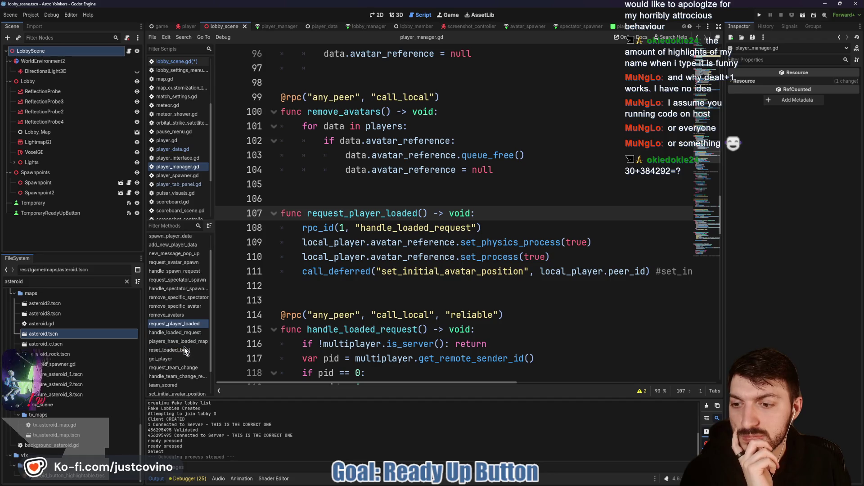
scroll(184, 351, "down", 3)
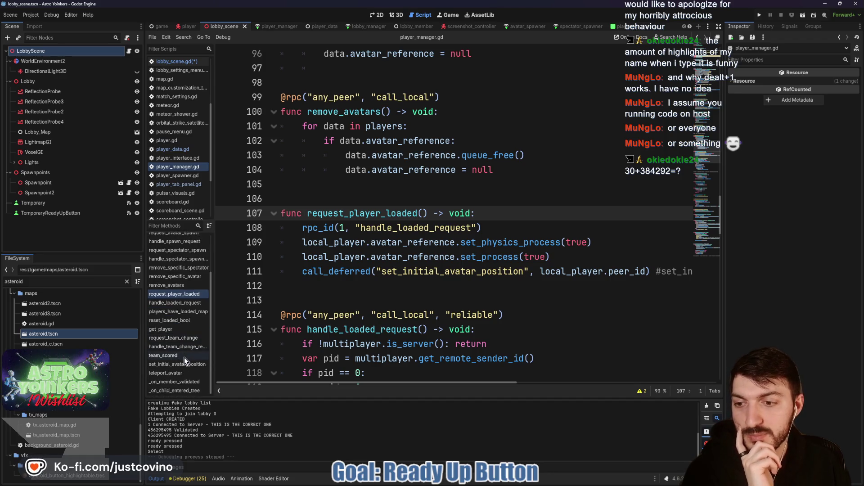
scroll(183, 366, "up", 3)
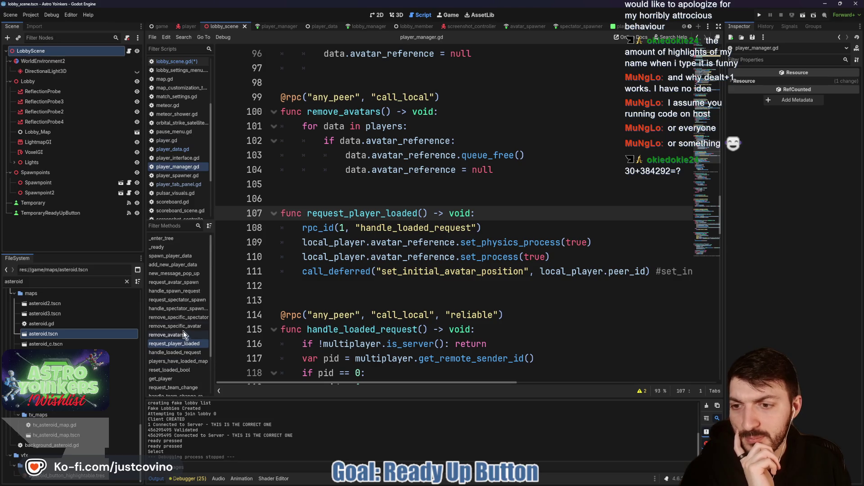
left_click(171, 248)
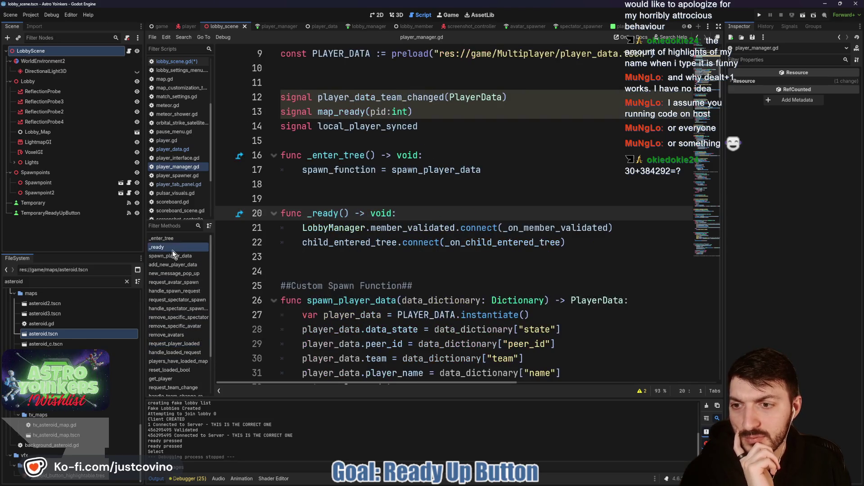
scroll(380, 275, "down", 4)
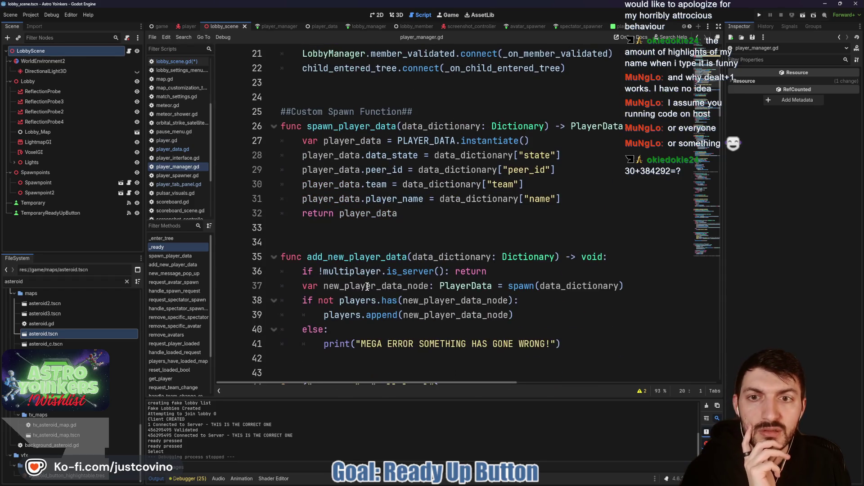
scroll(368, 287, "down", 5)
scroll(361, 272, "down", 4)
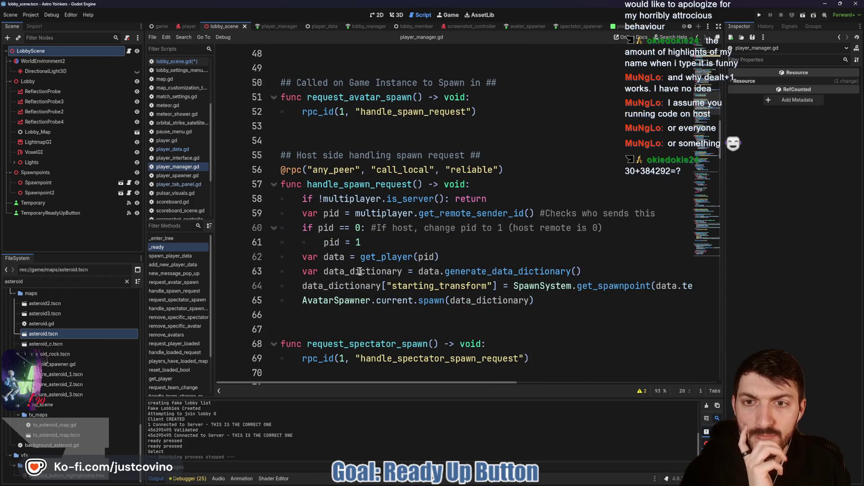
scroll(359, 271, "down", 2)
scroll(358, 271, "down", 5)
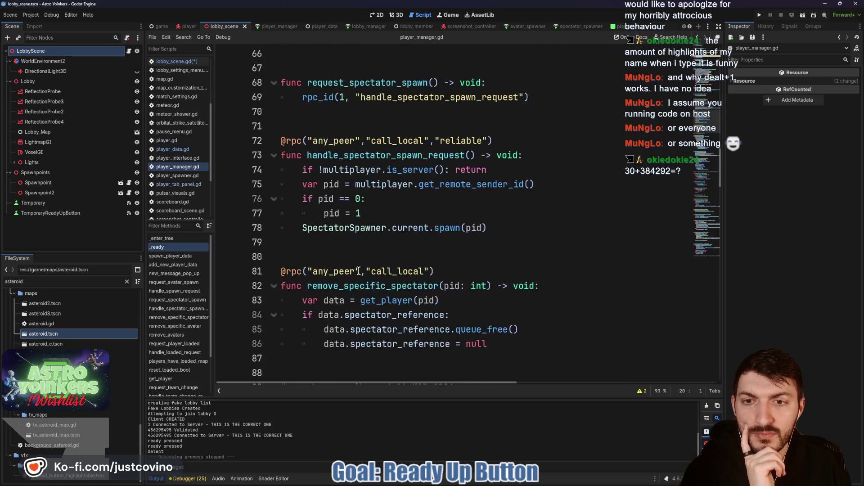
scroll(308, 234, "down", 9)
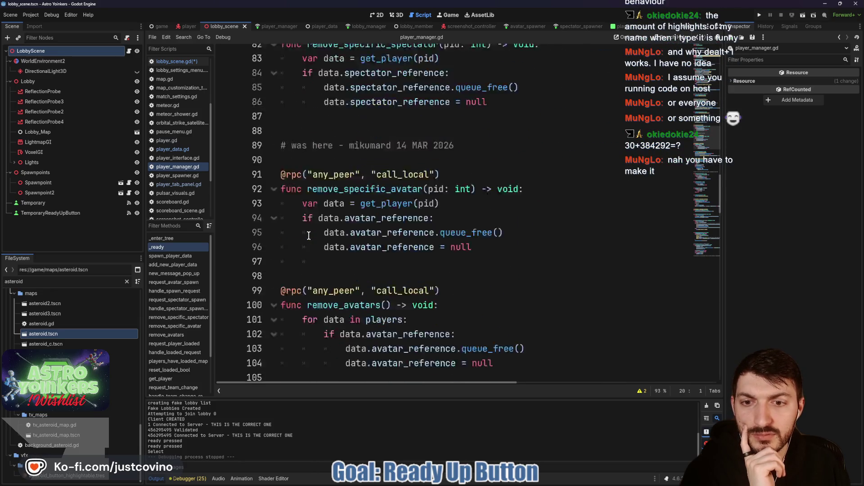
scroll(309, 235, "down", 5)
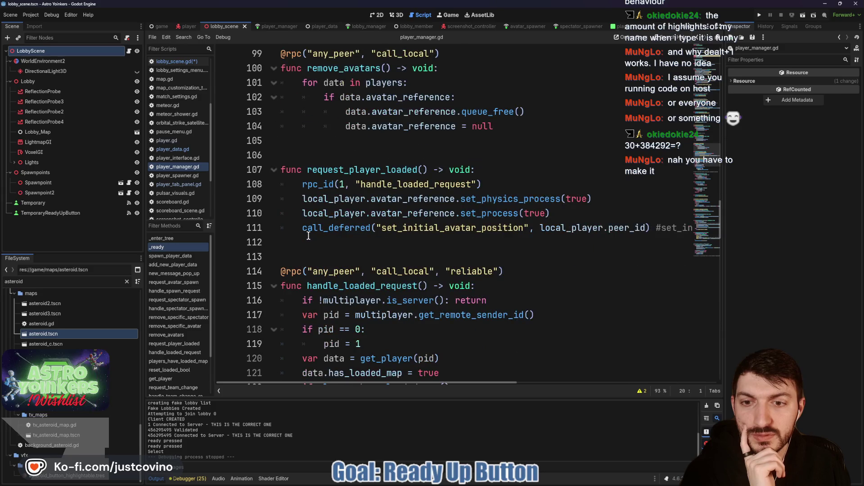
scroll(308, 235, "down", 1)
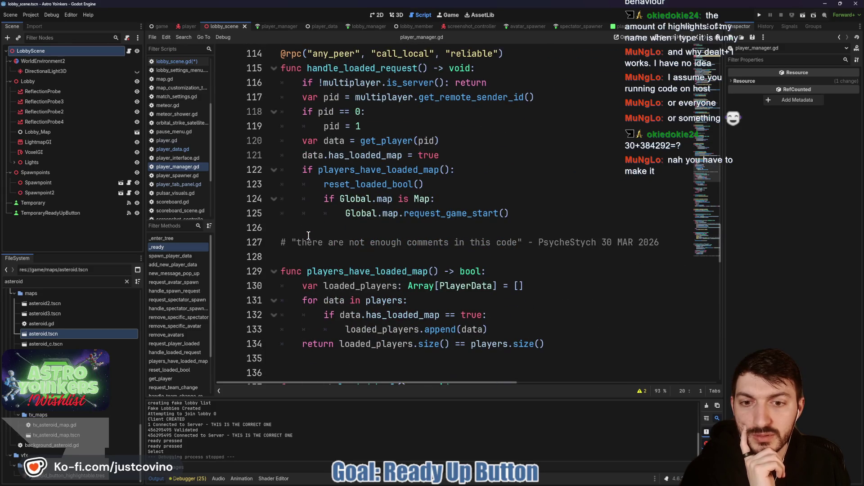
Step: Write a 'func request_ready_to_start() -> void:' stub with pass below the PsycheStych comment and save
left_click(302, 257)
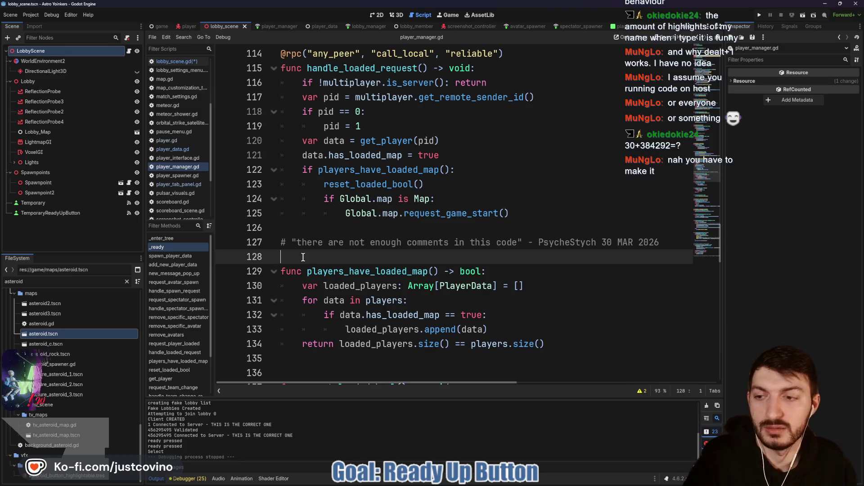
key("Return")
key("Return")
key("Return")
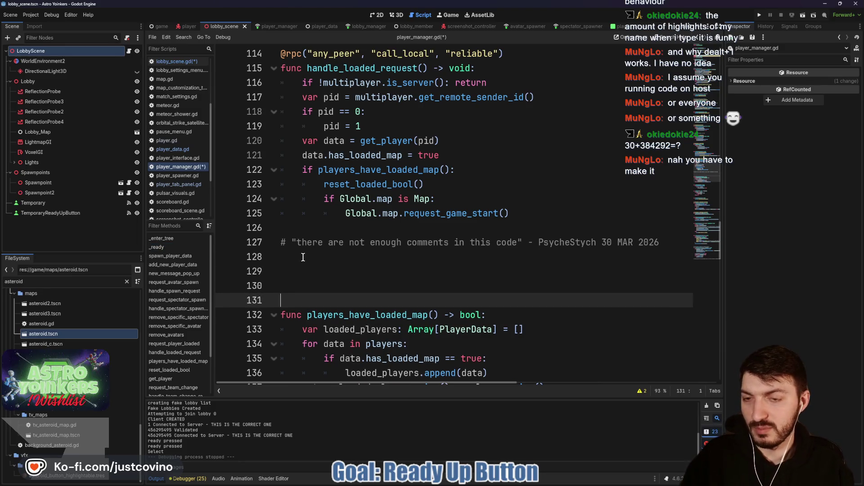
key("Up")
key("Up")
type("func requ")
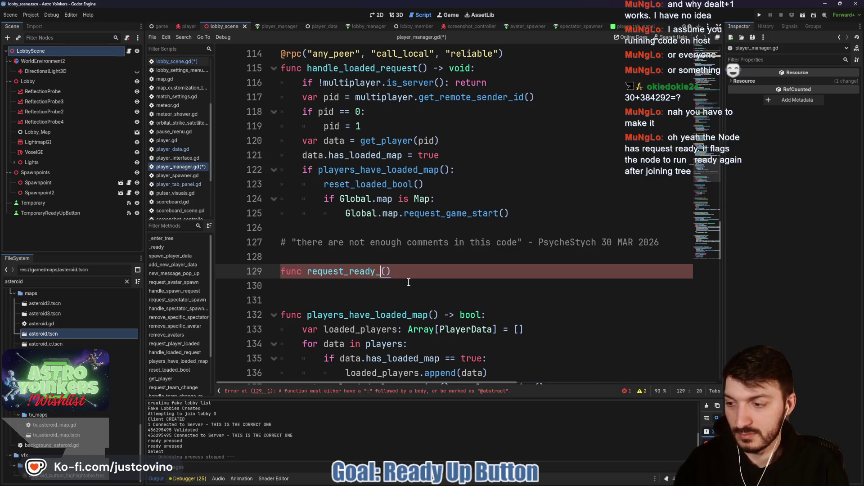
type("start")
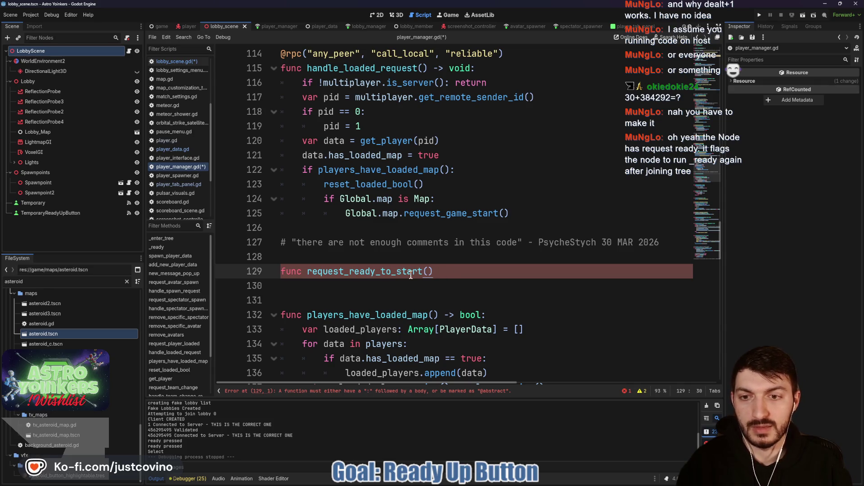
type(" -> vio")
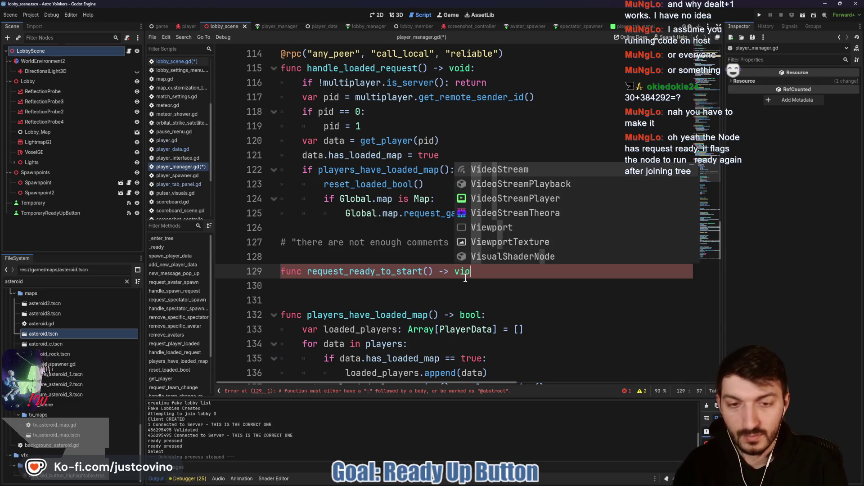
type("id:")
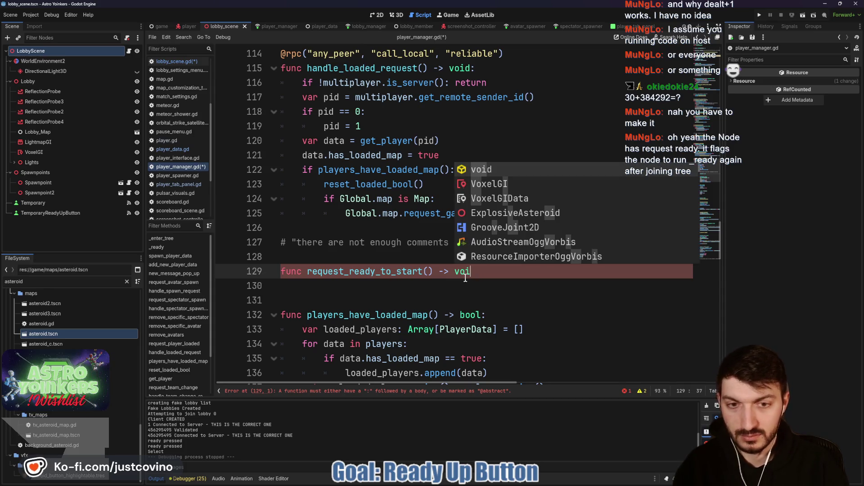
key("Return")
type("pass")
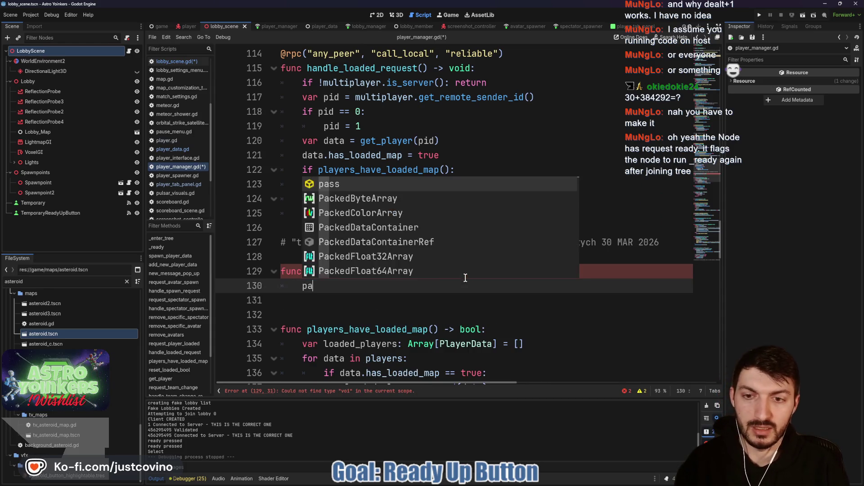
key("ctrl+s")
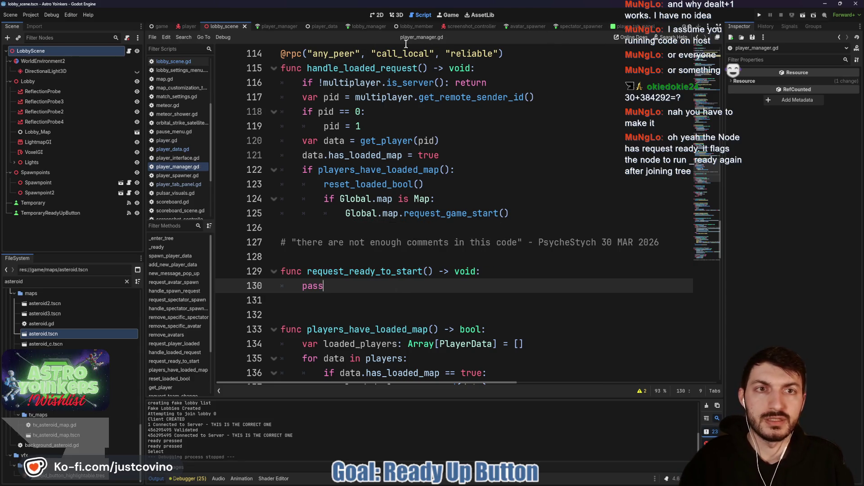
left_click(129, 51)
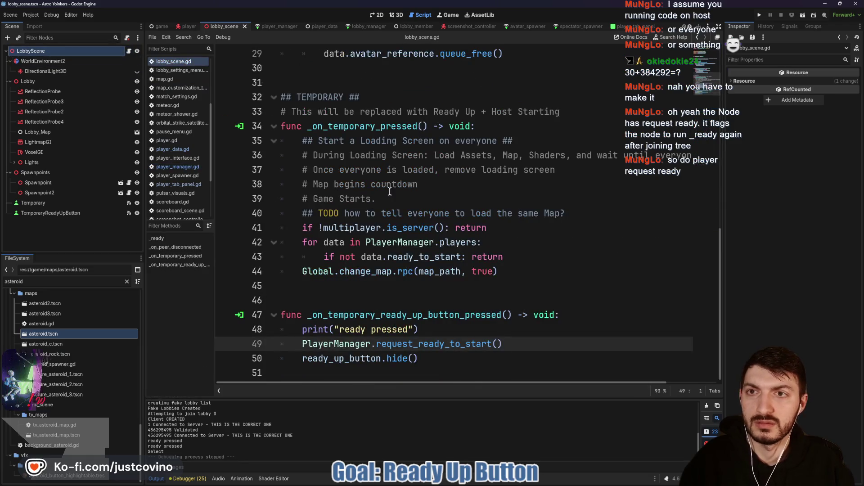
Step: Rename the stub to player_request_ready, retype the line 49 call to match, and save
mouse_move(506, 343)
left_mouse_down()
mouse_move(387, 330)
mouse_move(374, 343)
left_mouse_up()
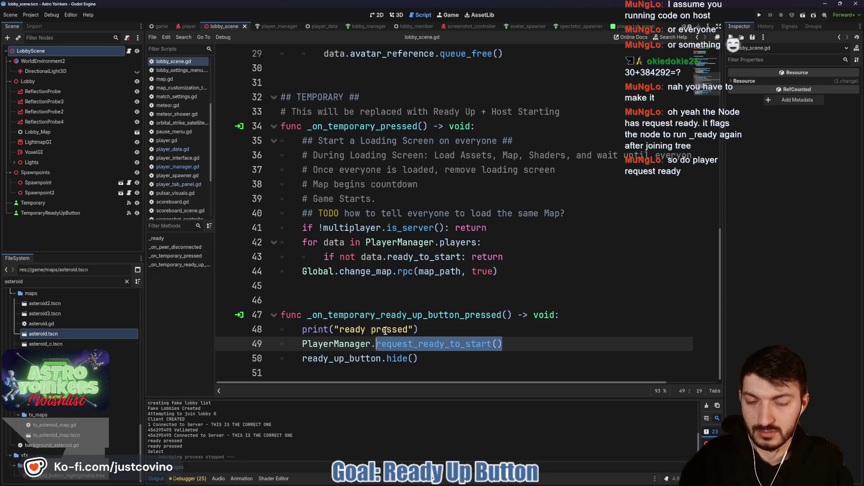
left_click(280, 29)
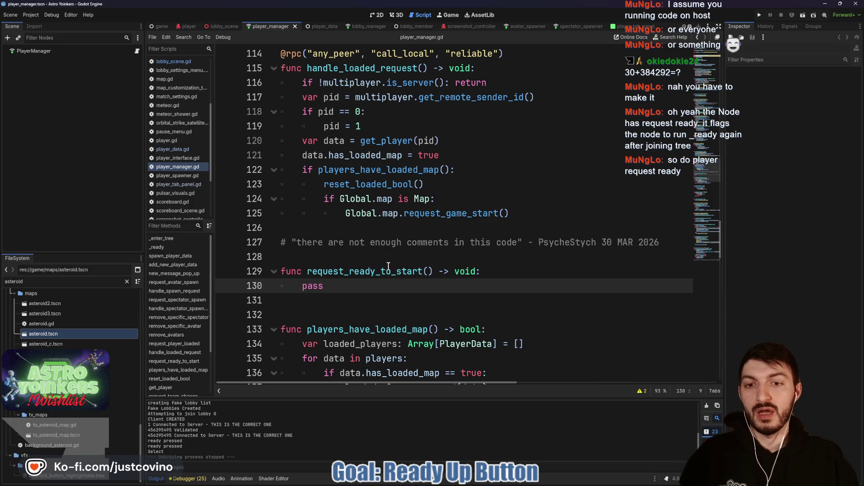
left_click_drag(422, 272, 307, 271)
type("player_")
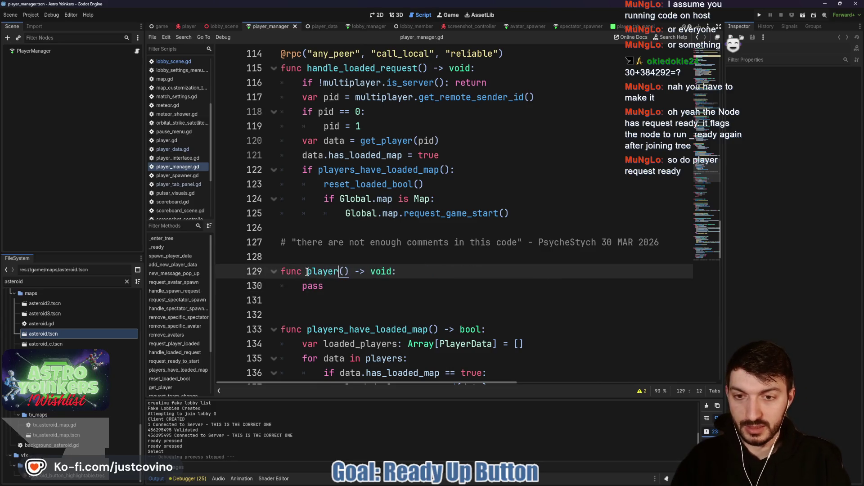
type("request_ready")
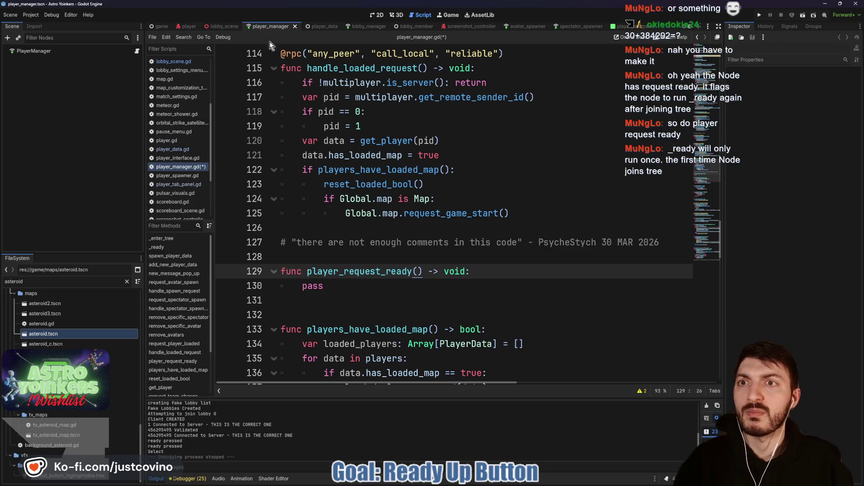
left_click(224, 27)
left_click_drag(492, 344, 374, 343)
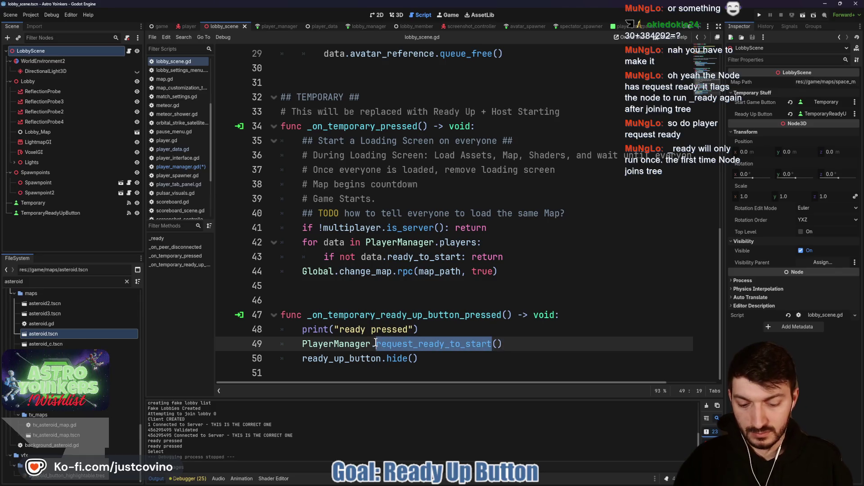
type("player_re")
type("quest_")
type("ready")
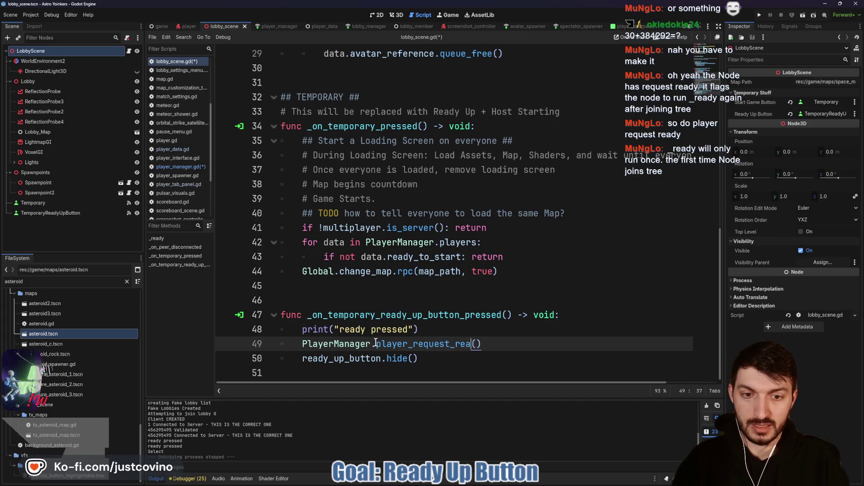
key("ctrl+s")
left_click(359, 343, "ctrl")
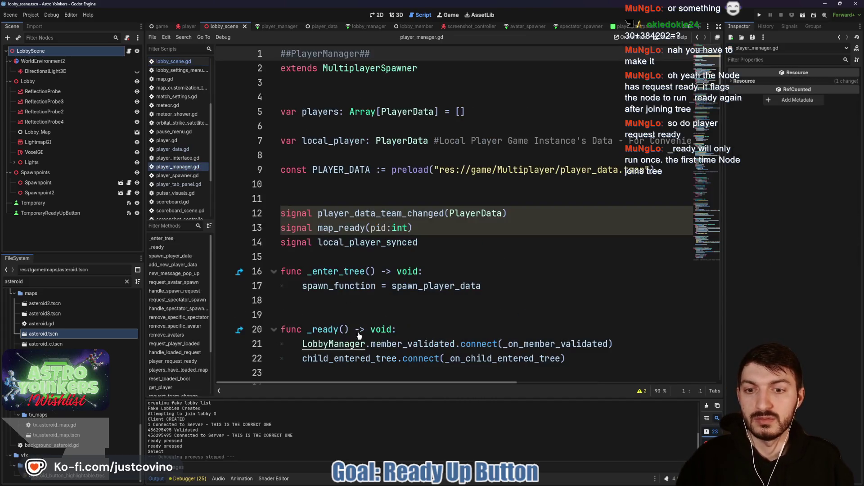
Step: Scroll down to the player_request_ready stub and place the caret after pass on line 130
scroll(391, 255, "down", 20)
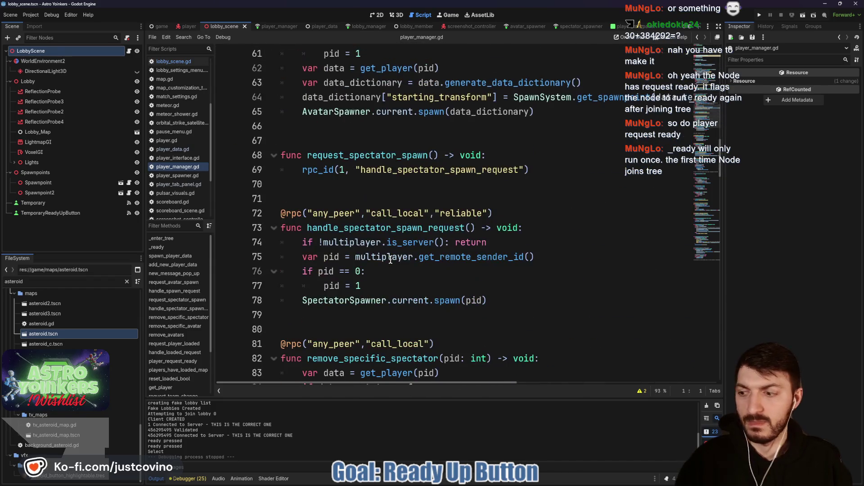
scroll(390, 260, "down", 6)
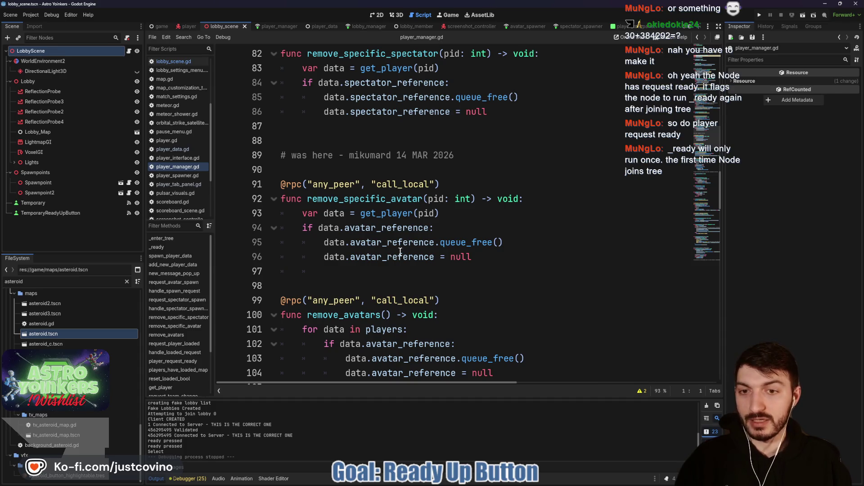
scroll(400, 252, "down", 12)
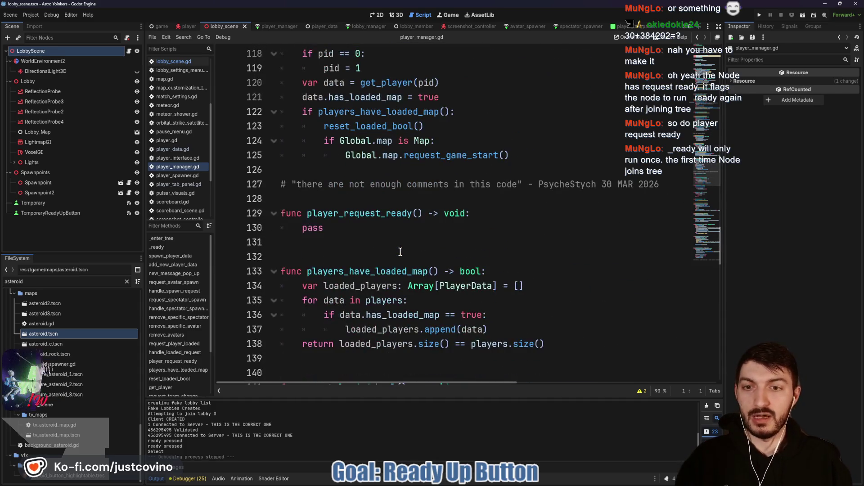
left_click(356, 227)
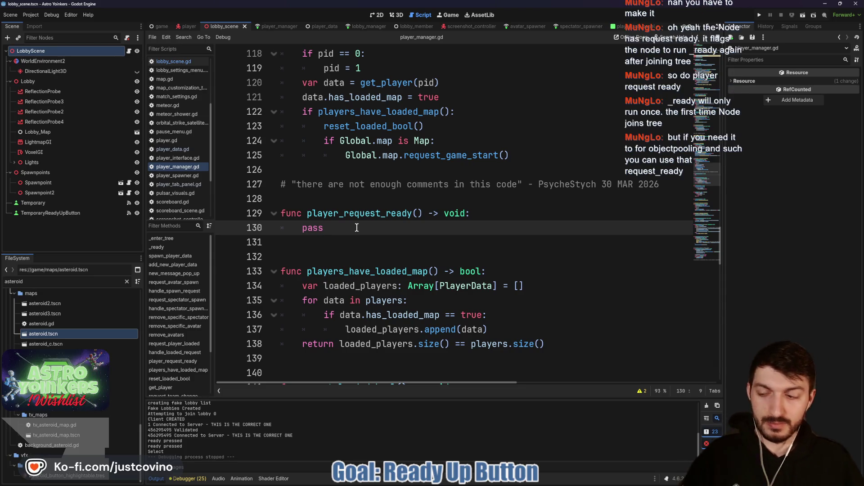
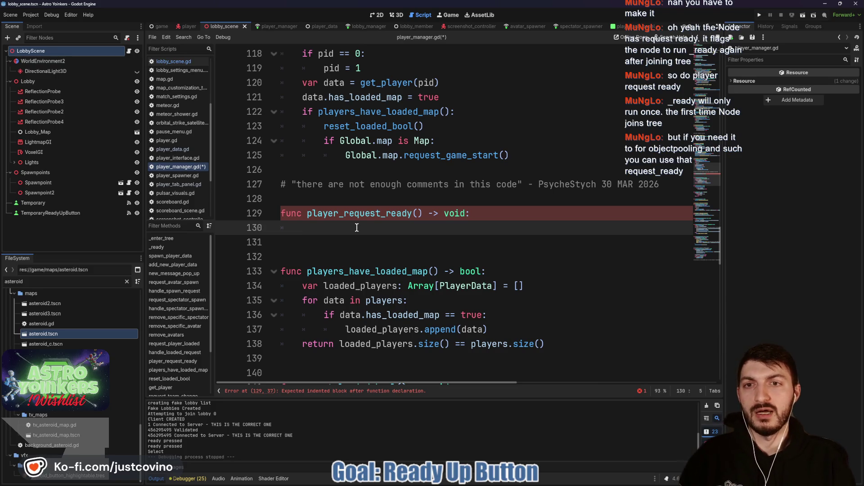
Step: Call rpc_id(1, "handle_player_ready_request") and add func hand_player_ready_request() -> void with a pass body
type("pc_id(")
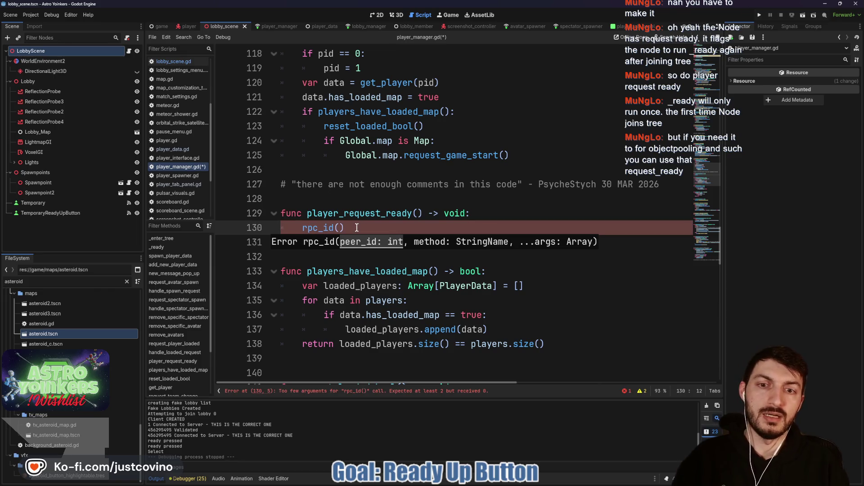
type("1, \"")
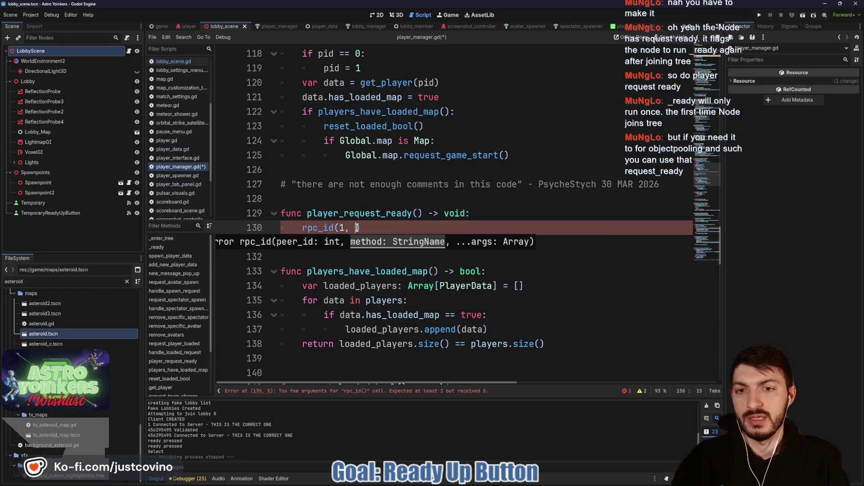
type("handle_player")
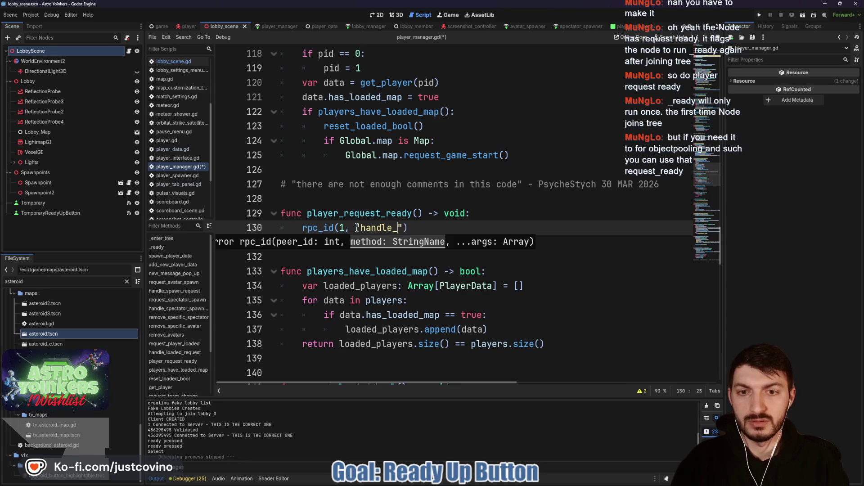
type("_ready_")
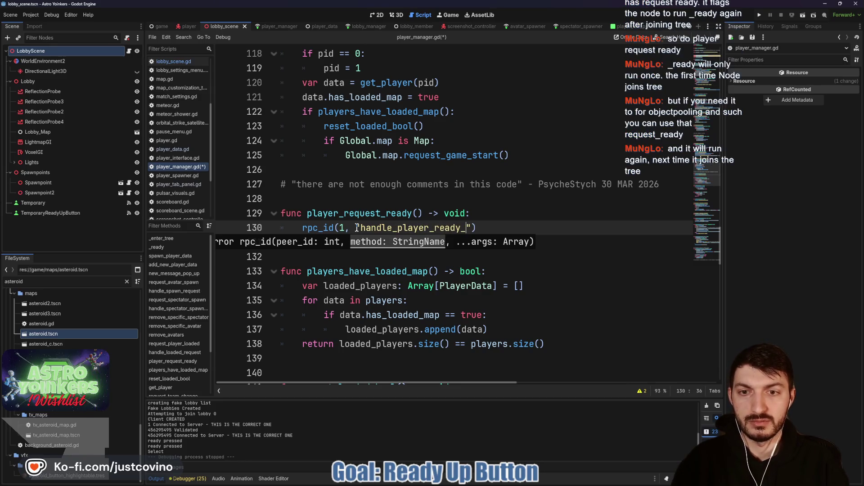
type("request")
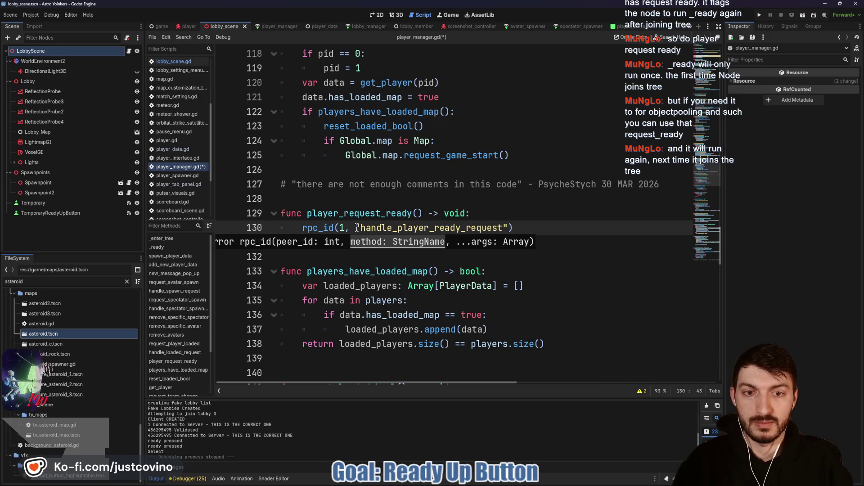
left_click(352, 251)
key("Return")
key("Return")
key("Up")
key("Up")
key("Down")
type("func hand_player")
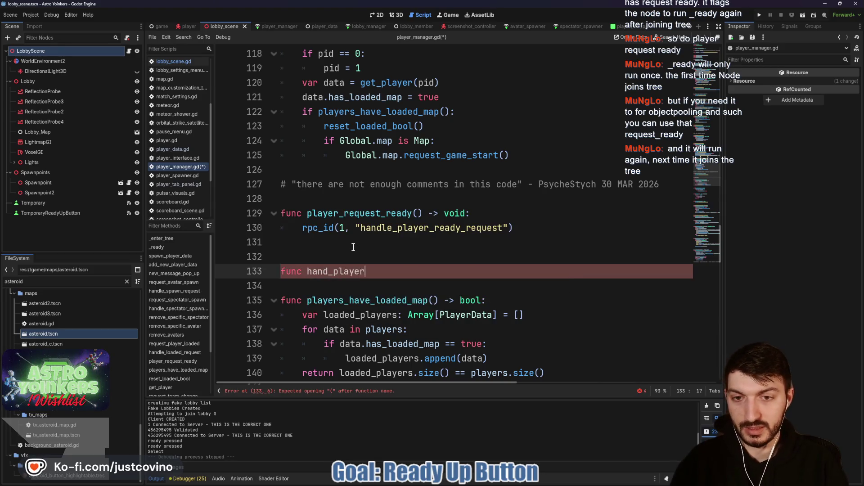
type("est()")
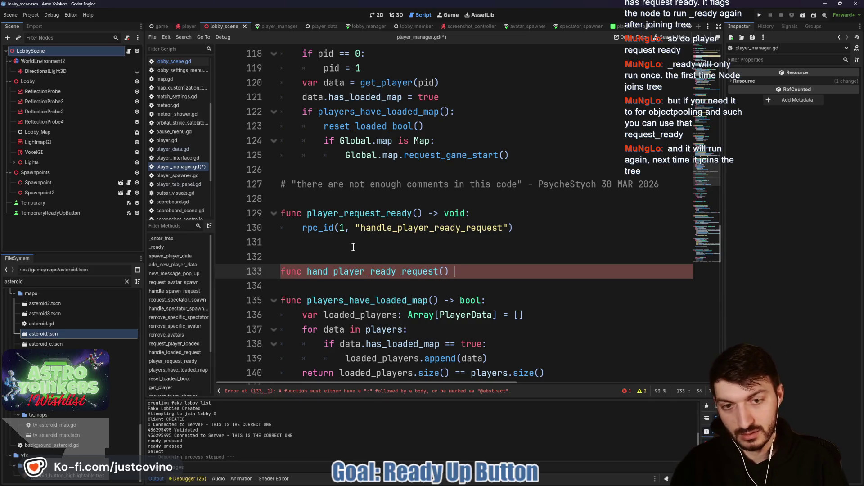
type("> void:")
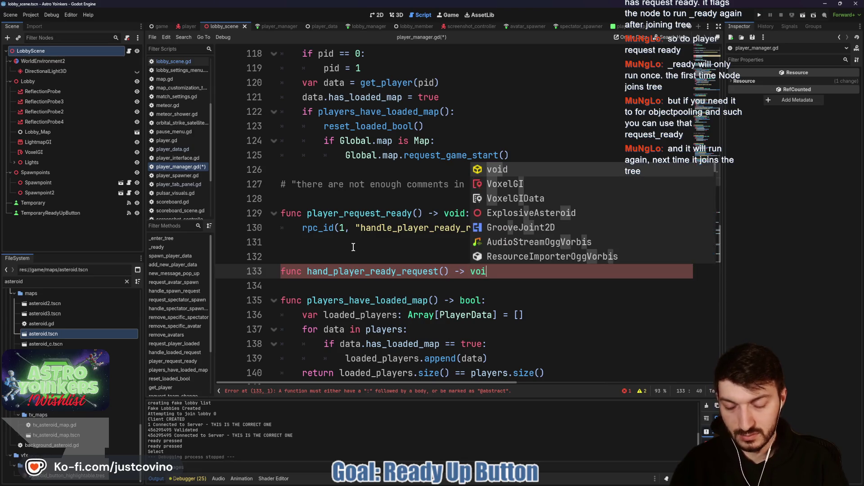
key("Return")
type("pas")
key("Return")
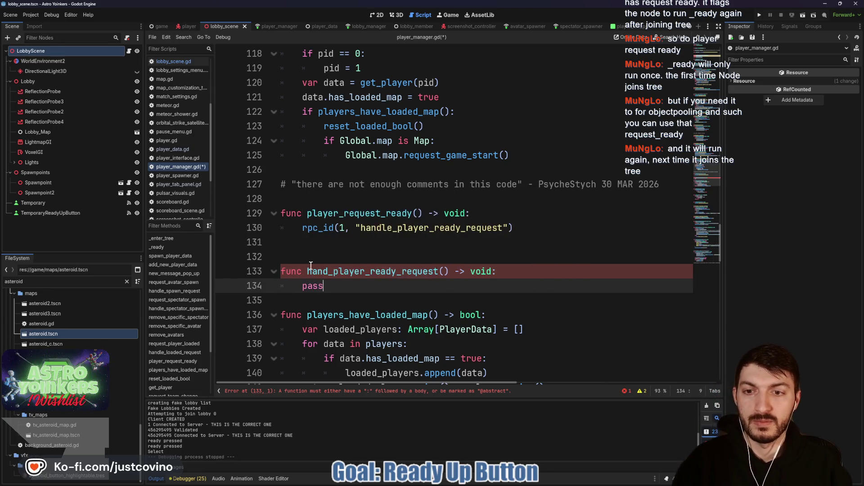
left_click(301, 259)
type("@rpc(")
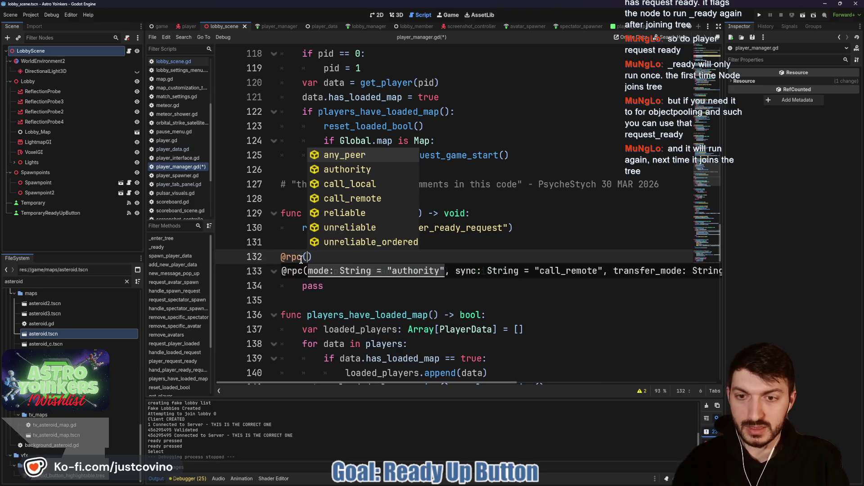
key("Return")
type(",")
key("Down")
key("Down")
key("Return")
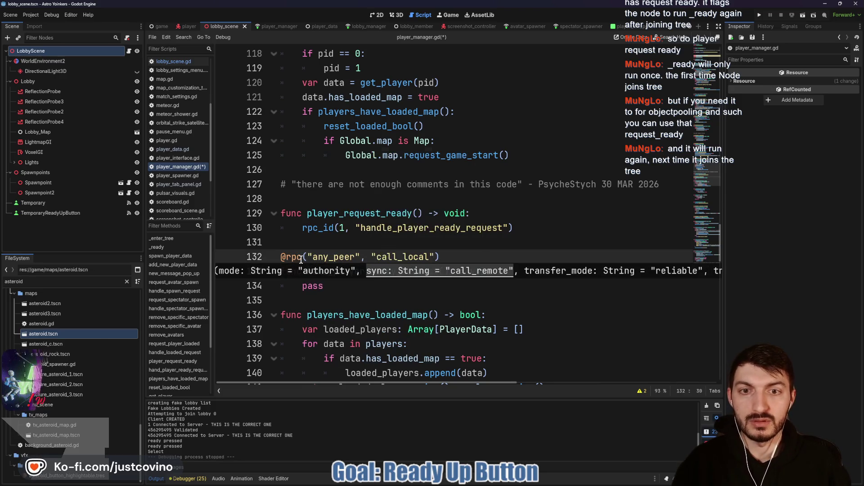
left_click(322, 242)
key("Return")
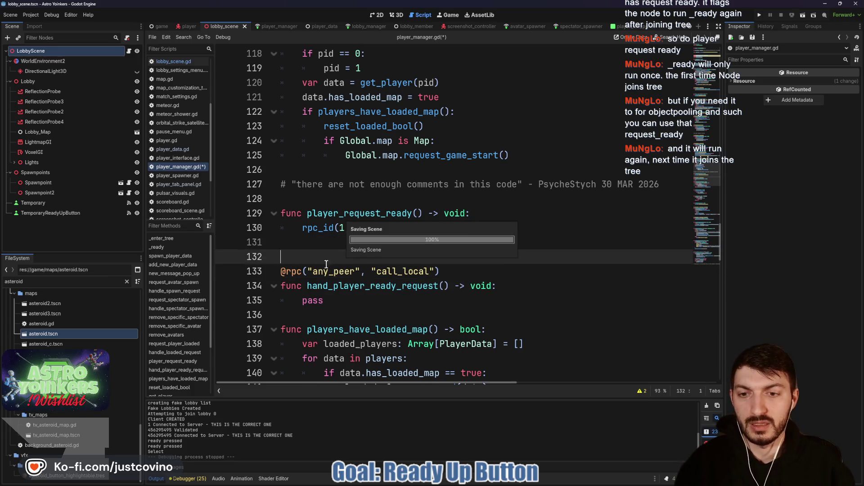
left_click(321, 318)
key("Return")
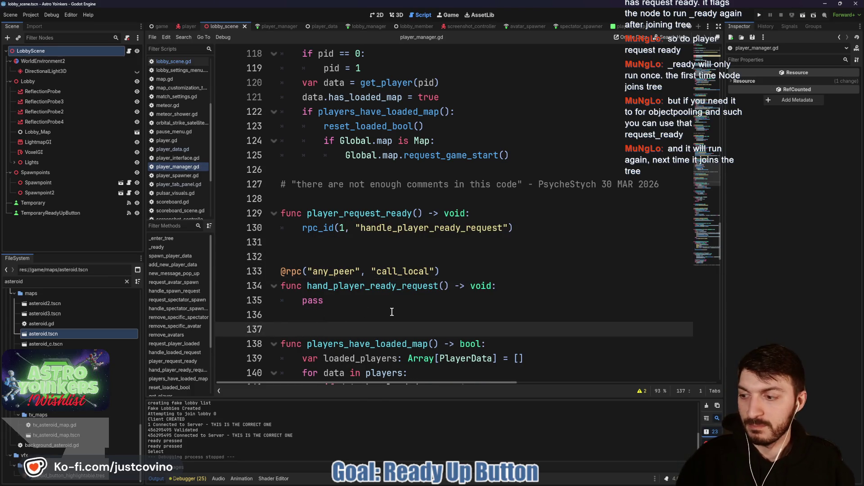
scroll(392, 312, "up", 3)
scroll(392, 311, "up", 1)
scroll(392, 312, "down", 4)
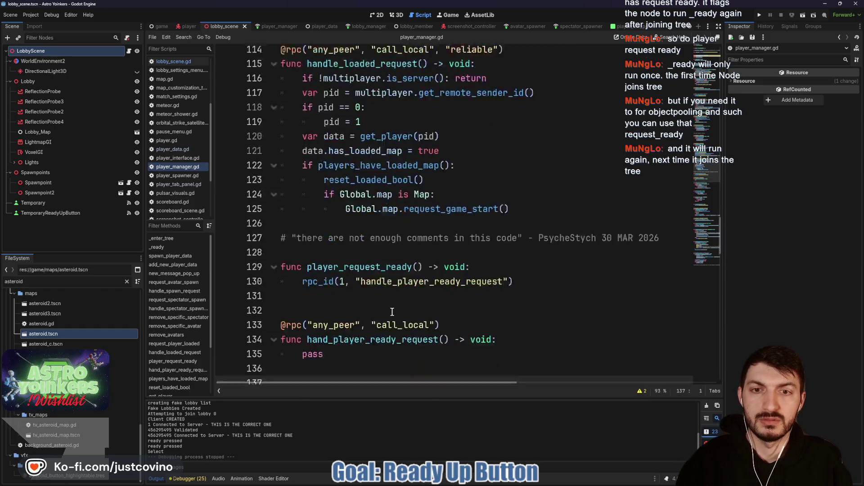
scroll(392, 312, "up", 3)
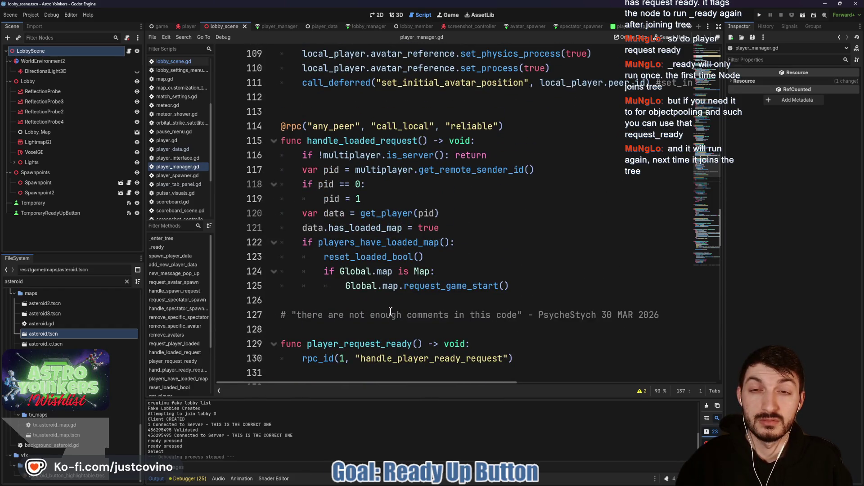
scroll(391, 312, "up", 2)
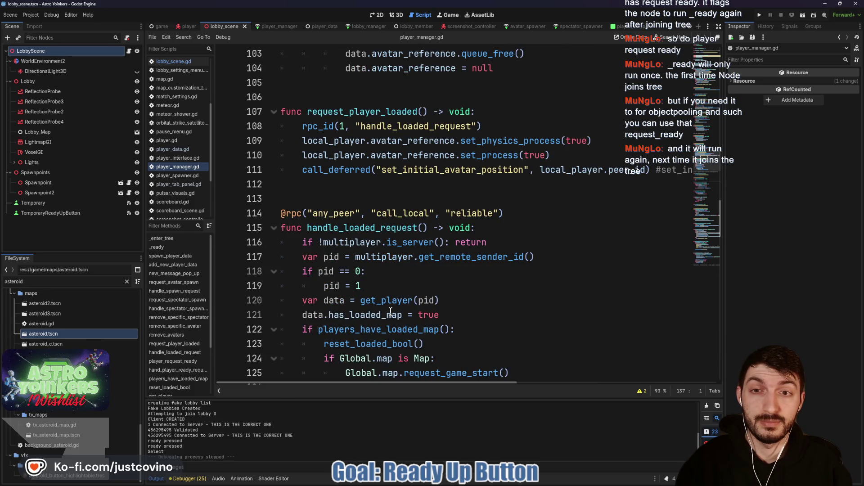
scroll(390, 311, "down", 1)
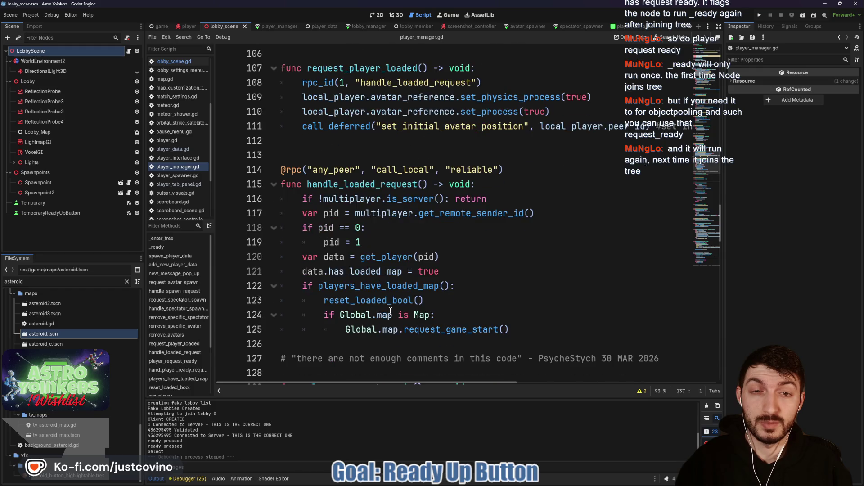
scroll(382, 306, "down", 3)
left_click(353, 283)
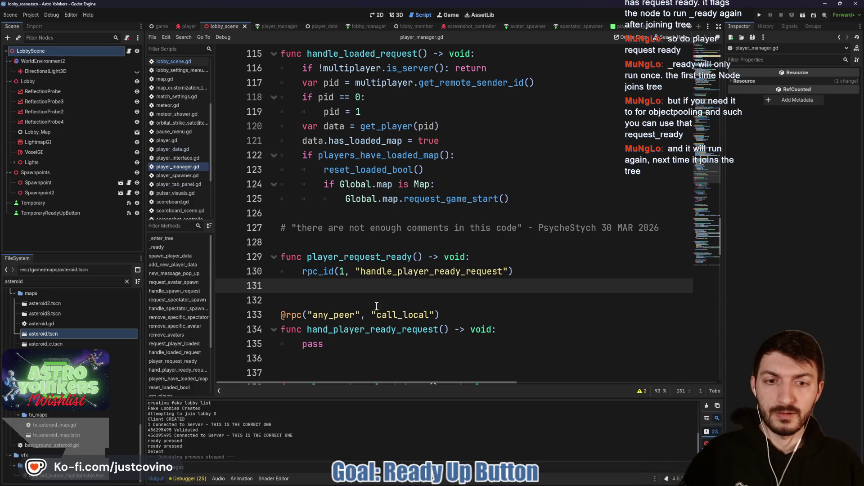
Step: Replace pass with a server-only guard, get the remote sender id, and set pid = 1 when it is 0
left_click(358, 345)
key("BackSpace")
key("BackSpace")
key("BackSpace")
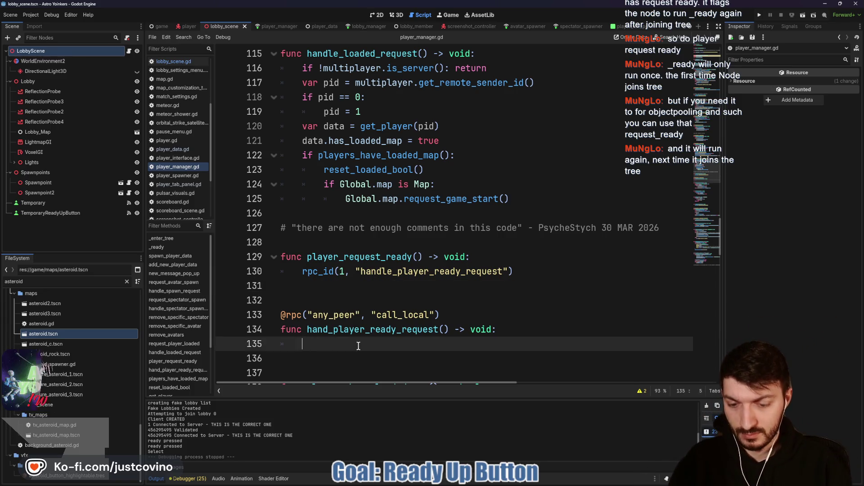
type("if !")
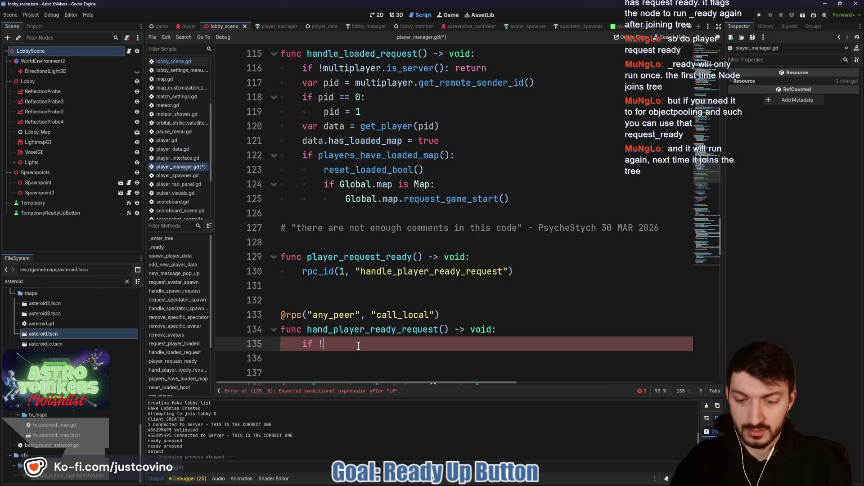
type("multiplayer.is")
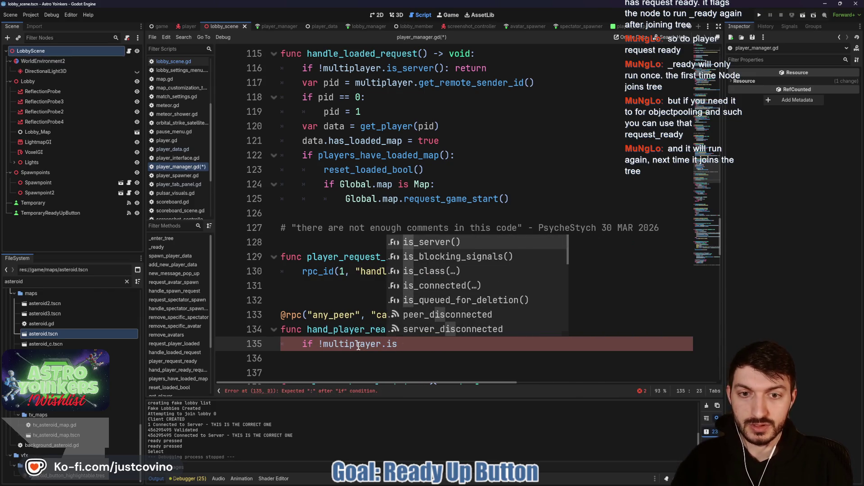
key("Return")
type(": return")
key("Return")
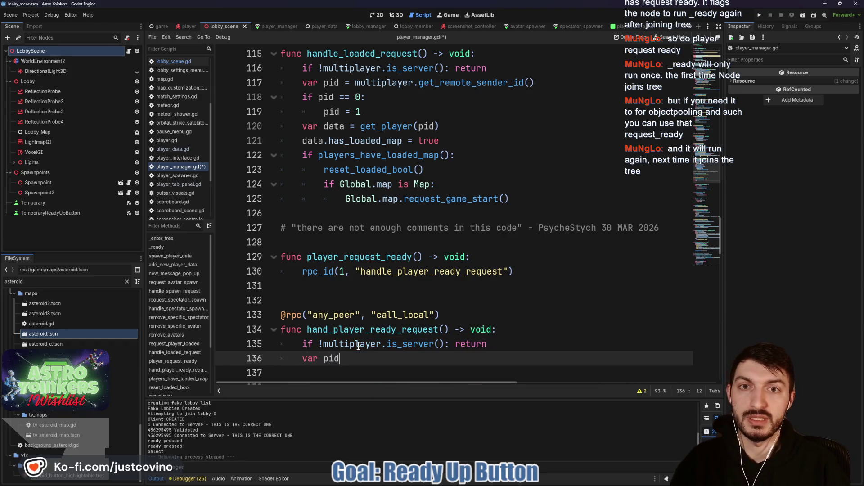
type("multiplayer.get")
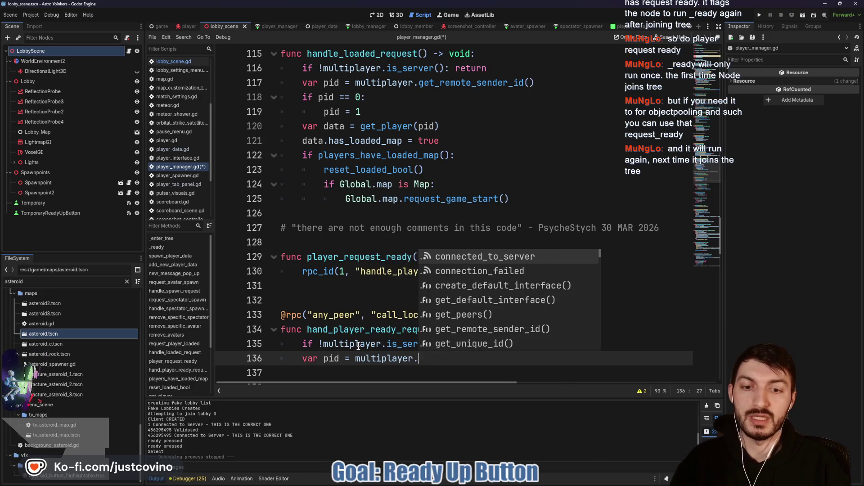
type("_rem")
key("Return")
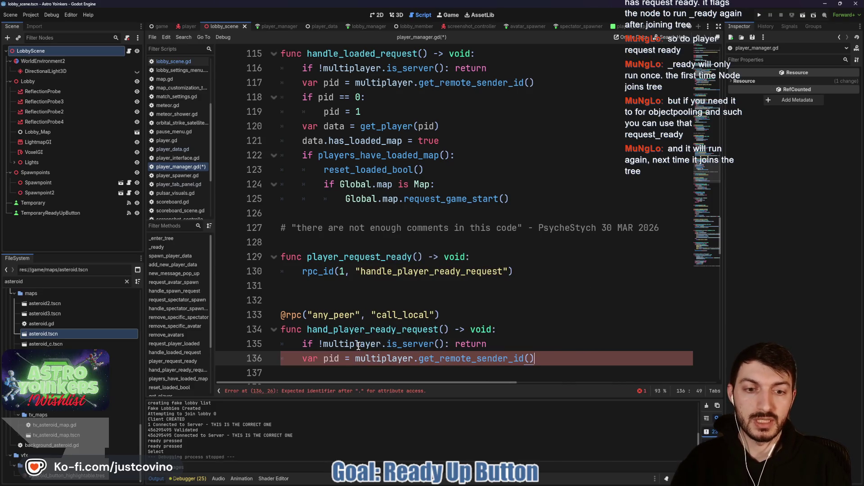
key("Return")
type("ifpid == ")
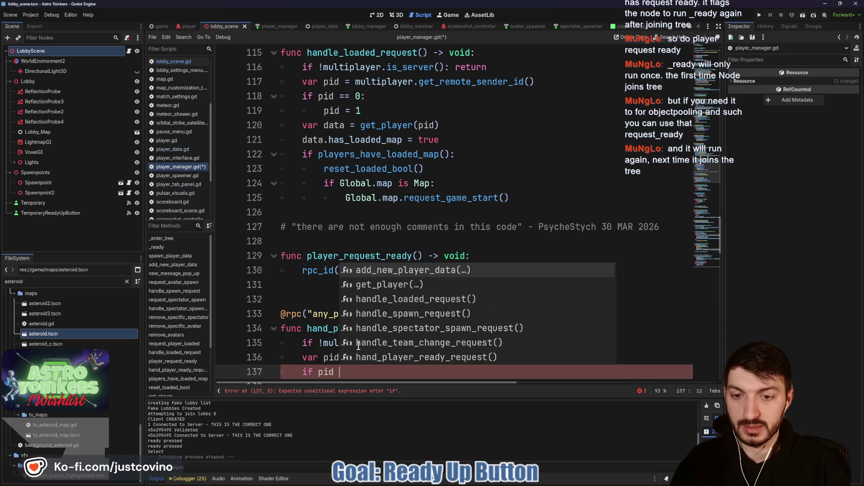
type("0:")
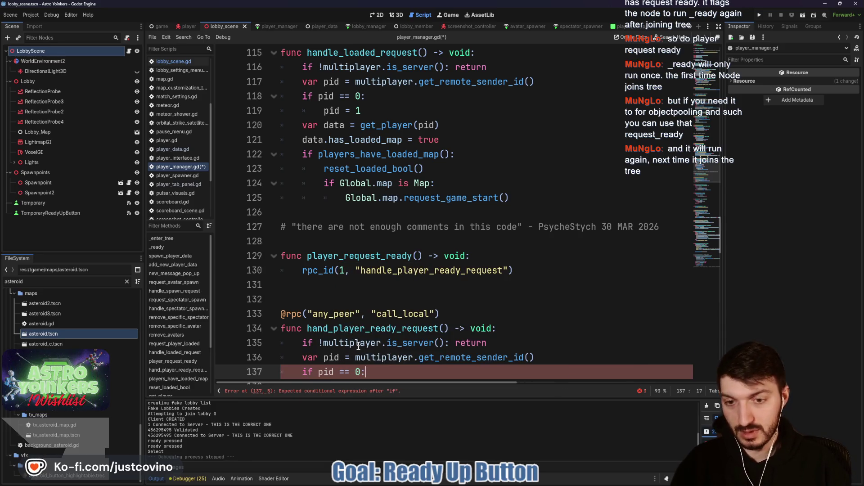
key("Return")
type("pid = 1")
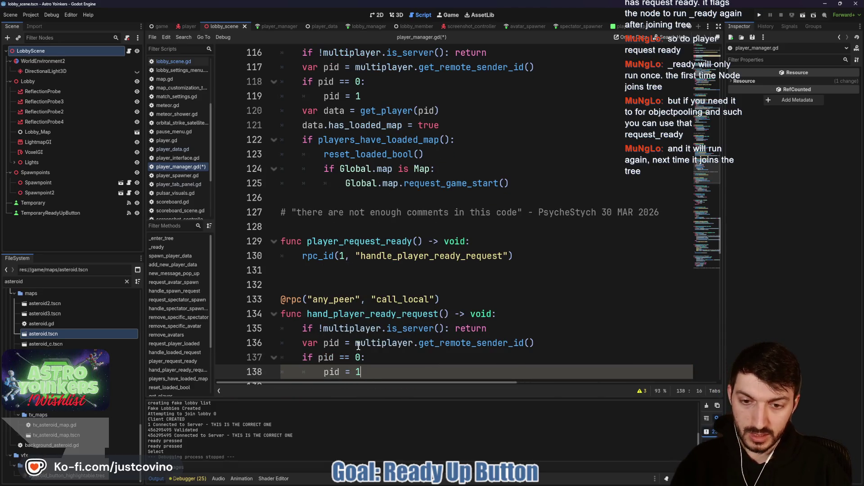
key("Return")
Step: Fetch the player's data with get_player(pid), set its ready-to-start flag true, and check the name in player_data.gd
type("var data")
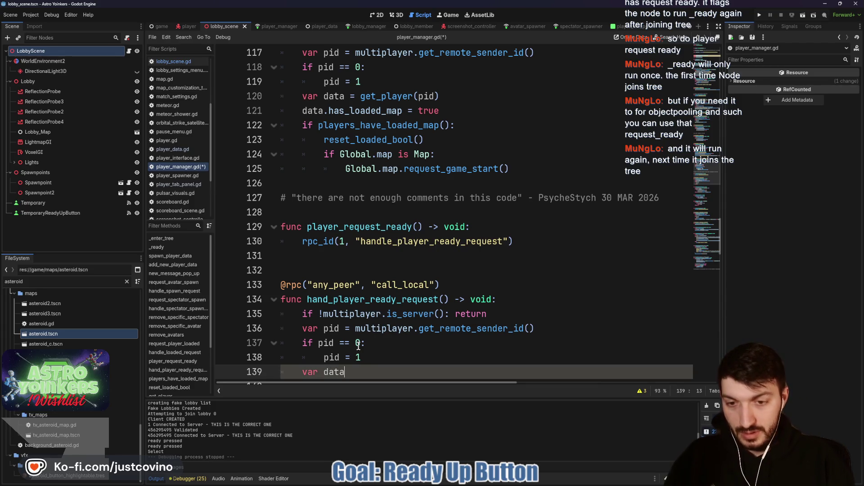
type(" = get_player")
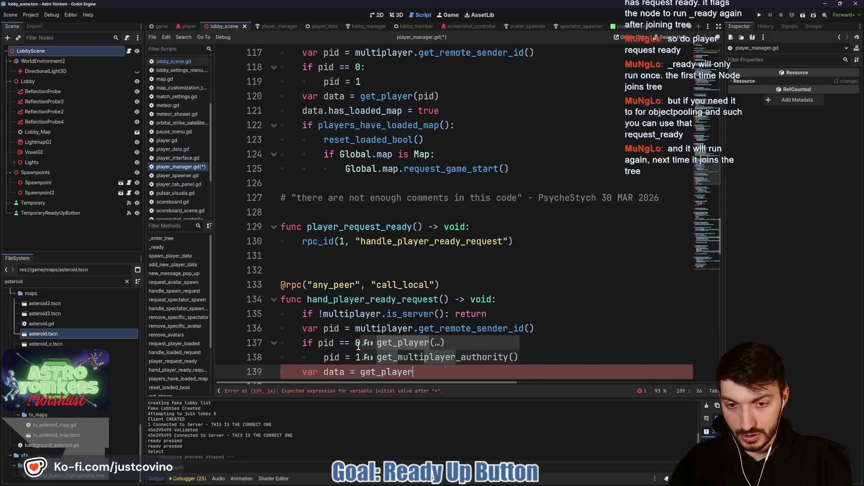
type("(pid")
scroll(392, 362, "down", 2)
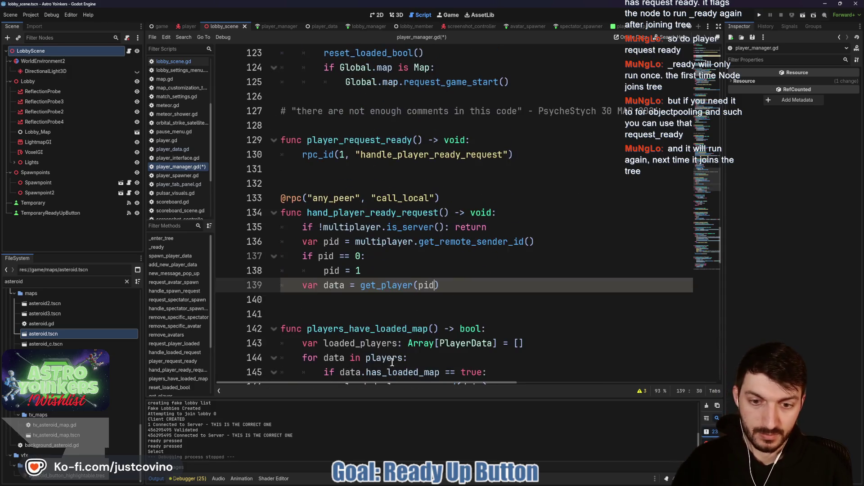
key("Return")
type("data.is")
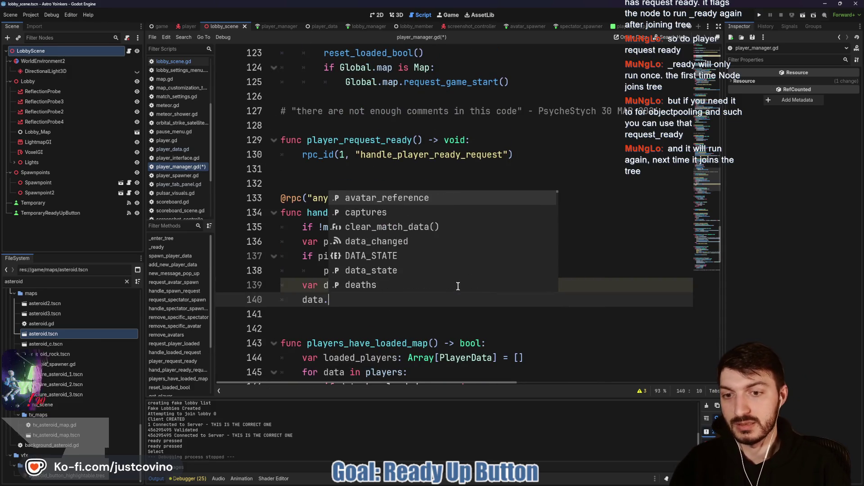
type("_read")
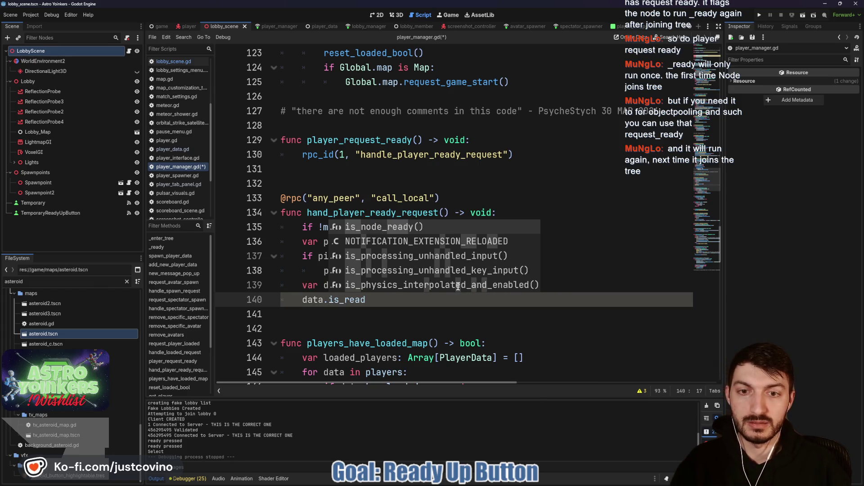
type("_to_star")
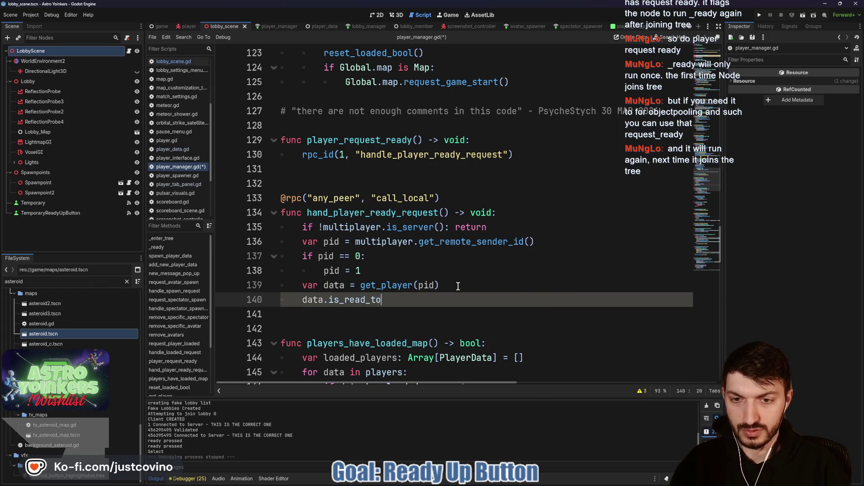
type("t")
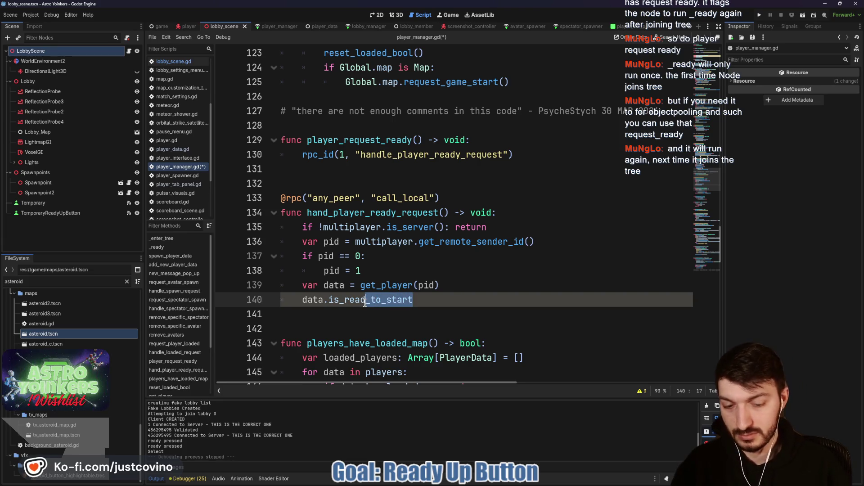
type("y")
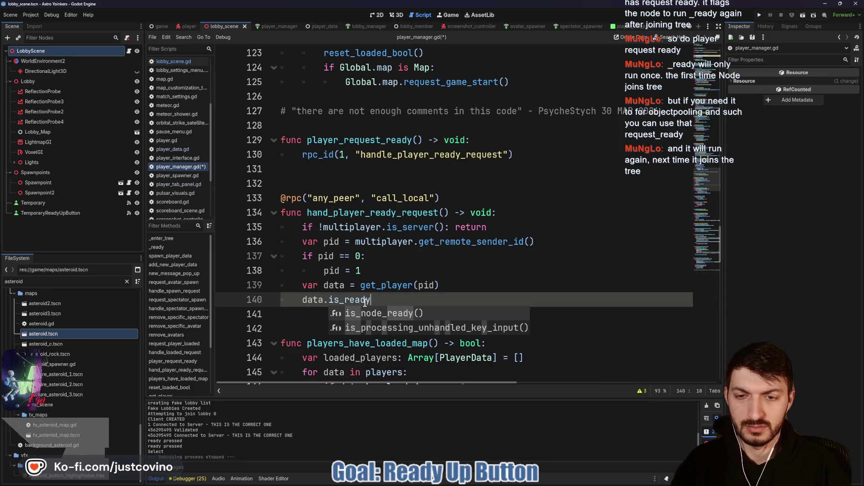
type("_")
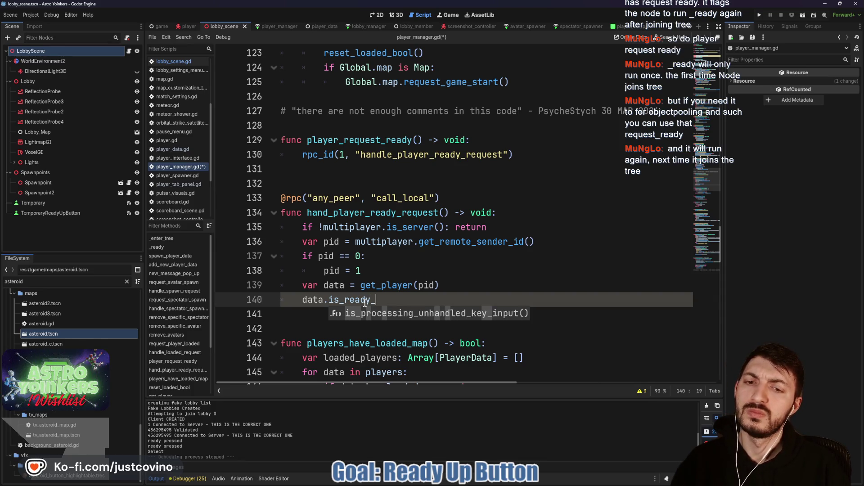
type("to_sta")
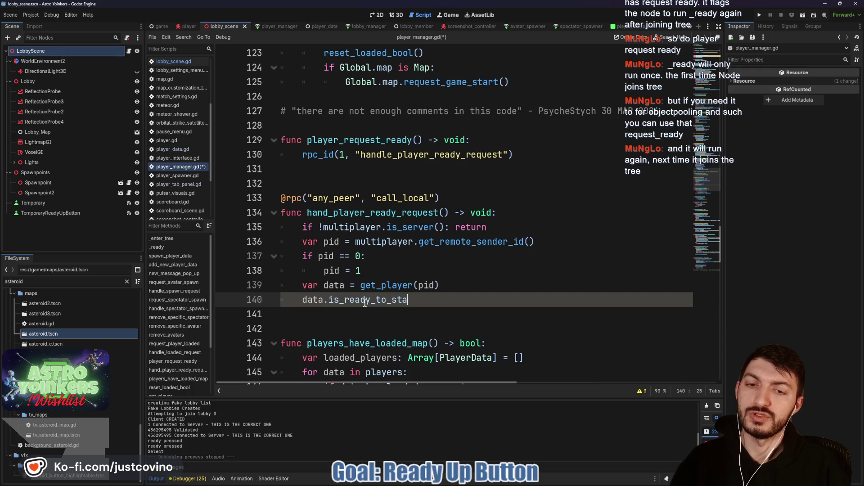
type("t = true")
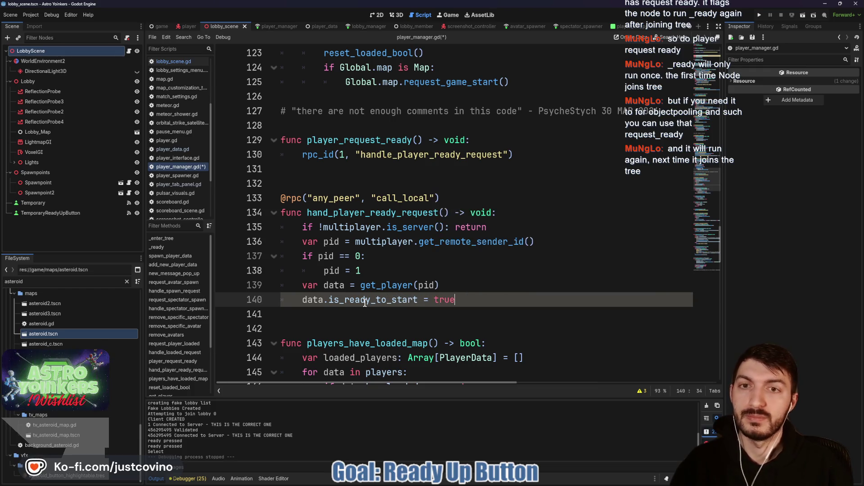
scroll(362, 301, "up", 4)
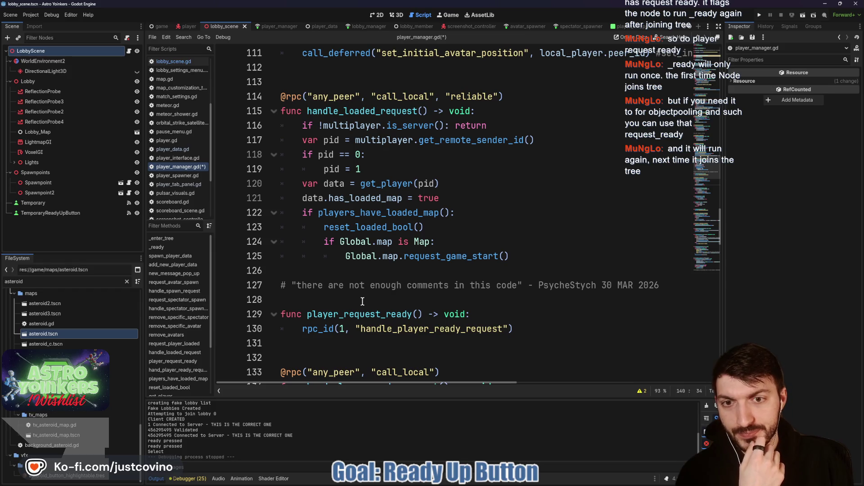
scroll(362, 301, "down", 5)
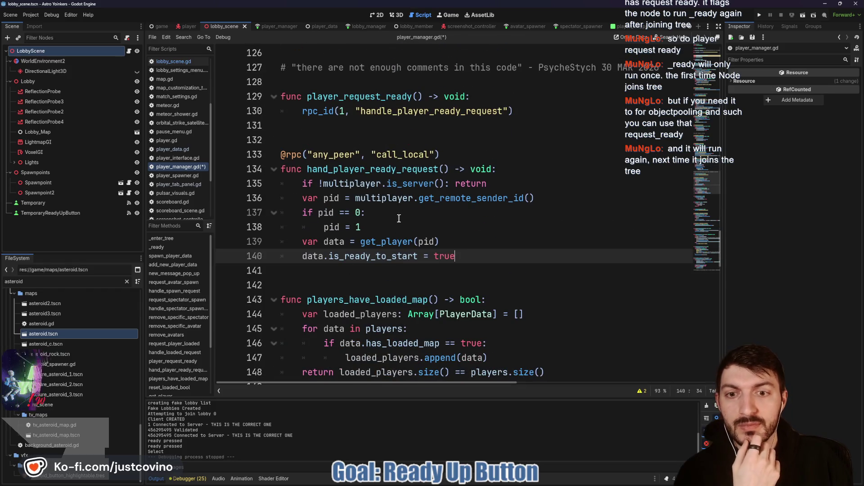
left_click(324, 28)
scroll(374, 193, "up", 15)
scroll(360, 182, "up", 7)
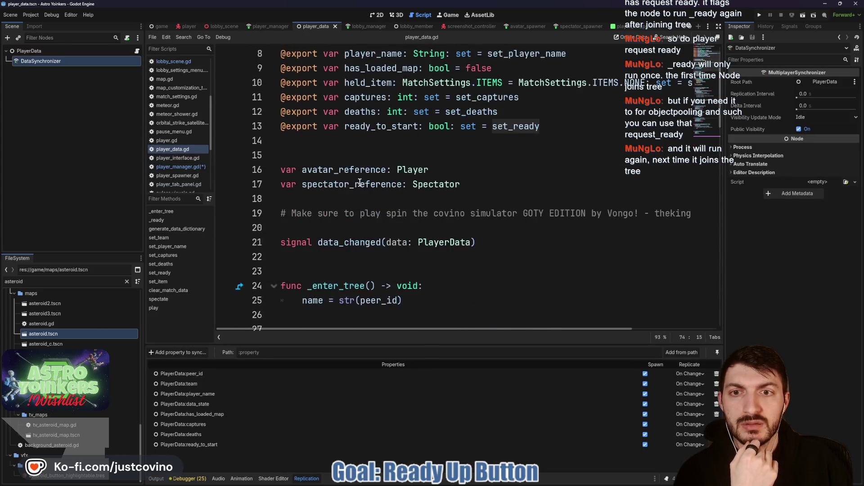
left_click_drag(344, 214, 414, 217)
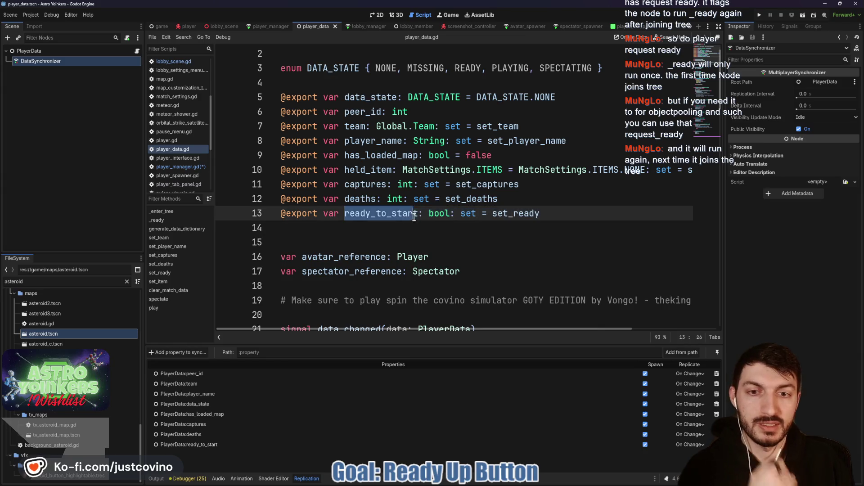
left_click(273, 27)
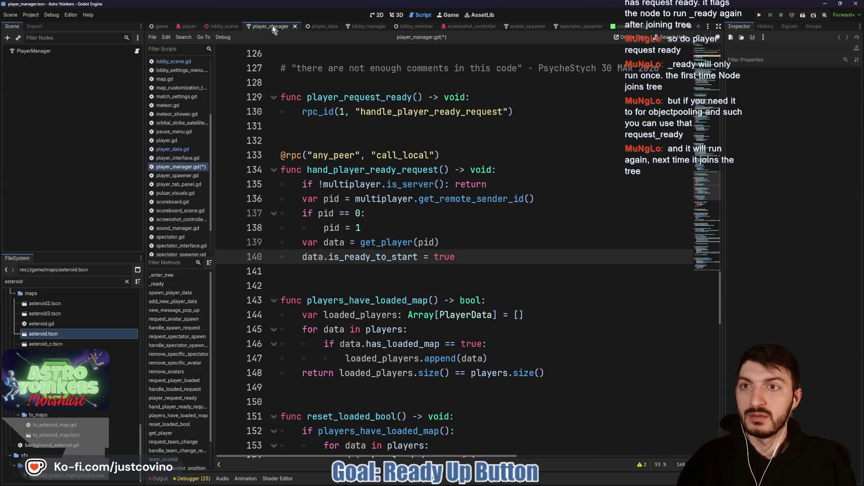
Step: Rename the property on line 140 to data.ready_to_start and save player_manager.gd
left_click(344, 258)
key("BackSpace")
key("BackSpace")
key("BackSpace")
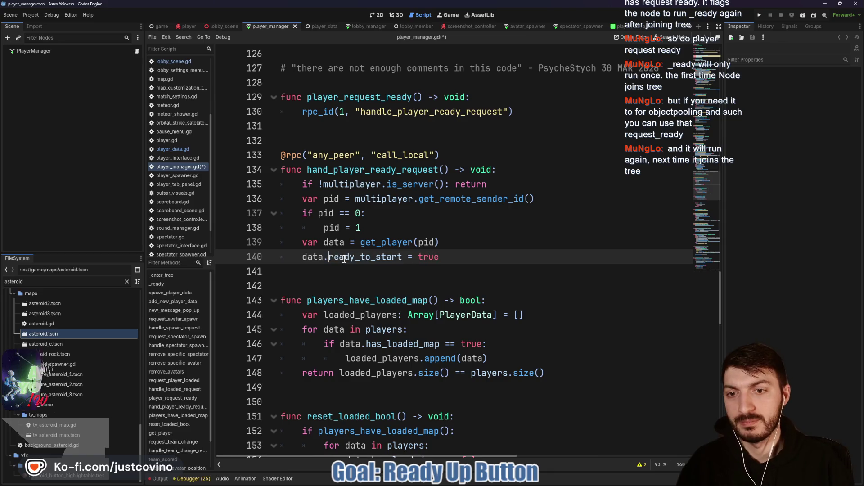
key("ctrl+space")
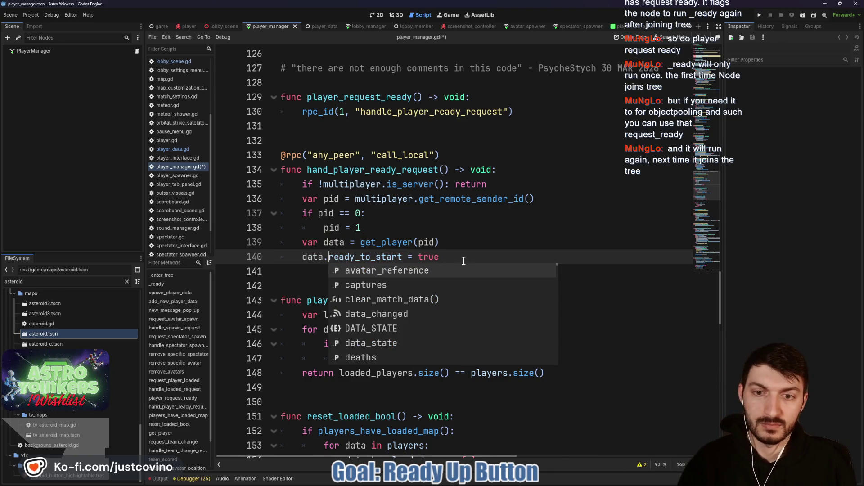
left_click(463, 257)
key("ctrl+s")
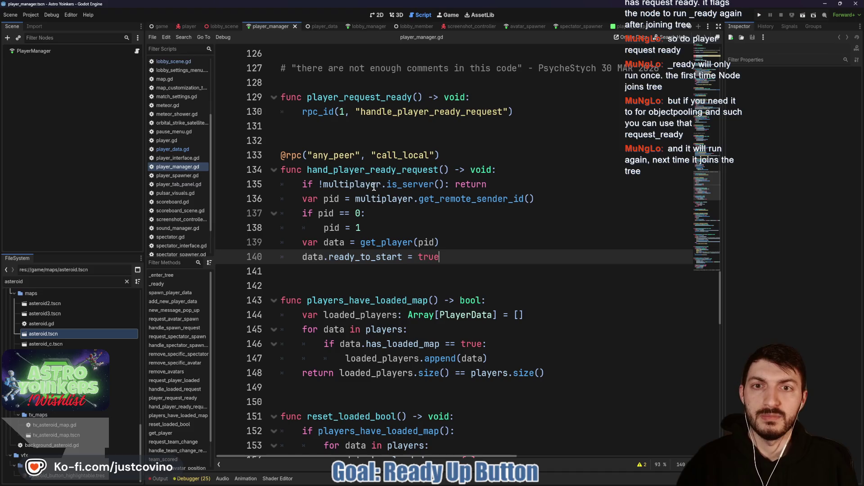
Step: Review the ready-up handler on line 49 of lobby_scene.gd and launch a test run
left_click(190, 27)
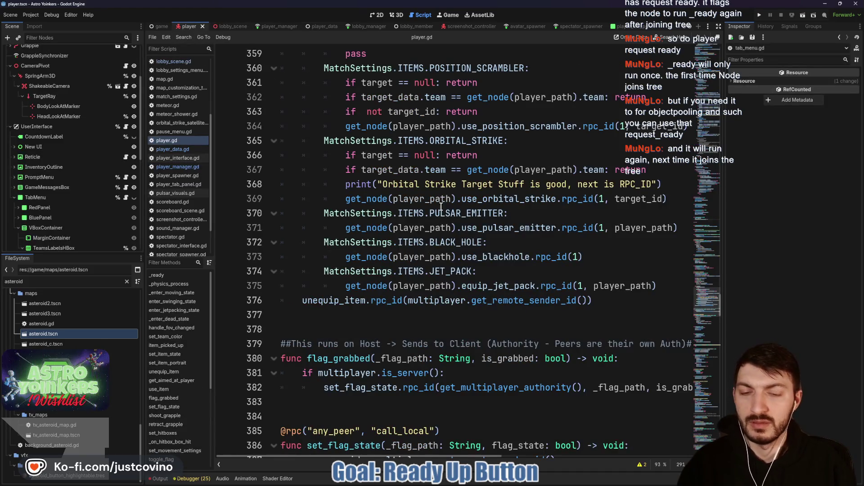
left_click(236, 27)
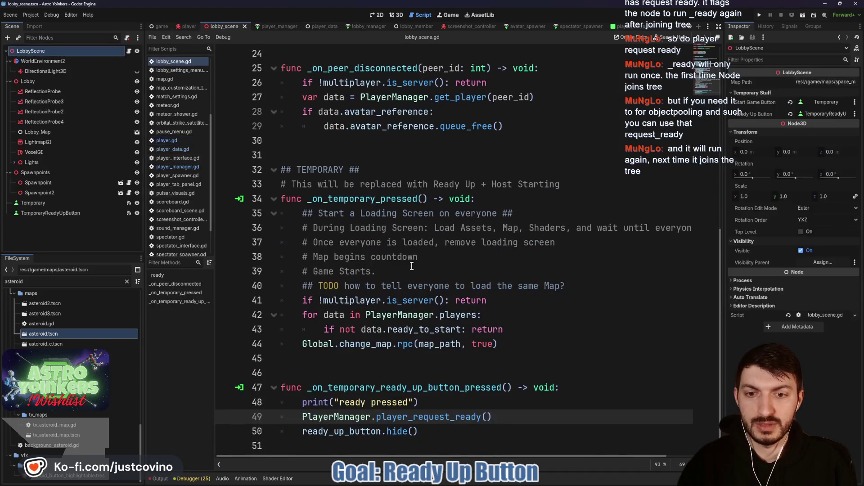
left_click(510, 414)
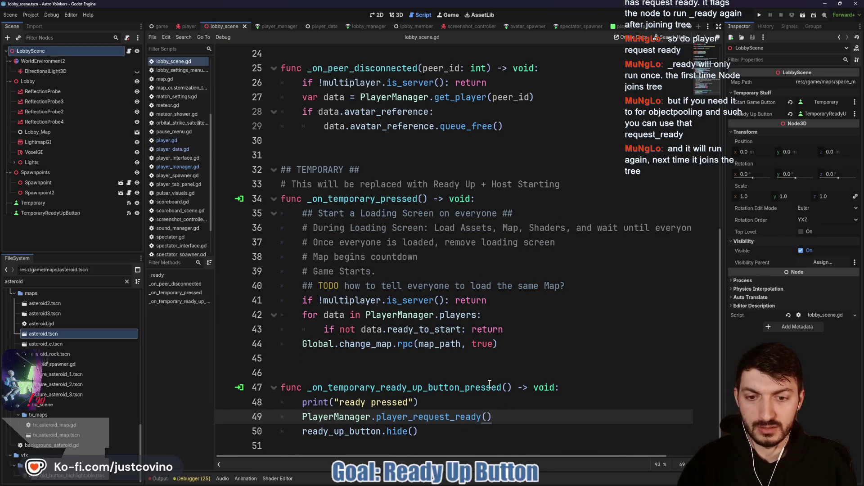
left_click(755, 16)
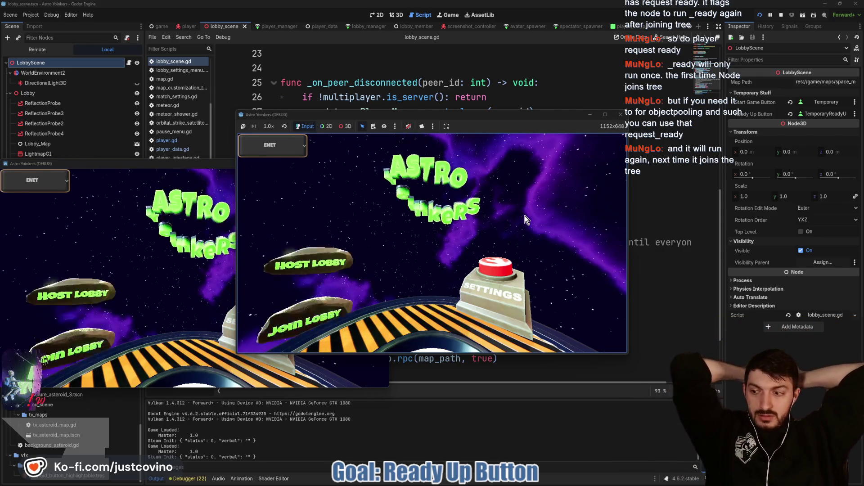
Step: Host a private lobby in one game window, arrange both windows, and join from the second
left_click(326, 211)
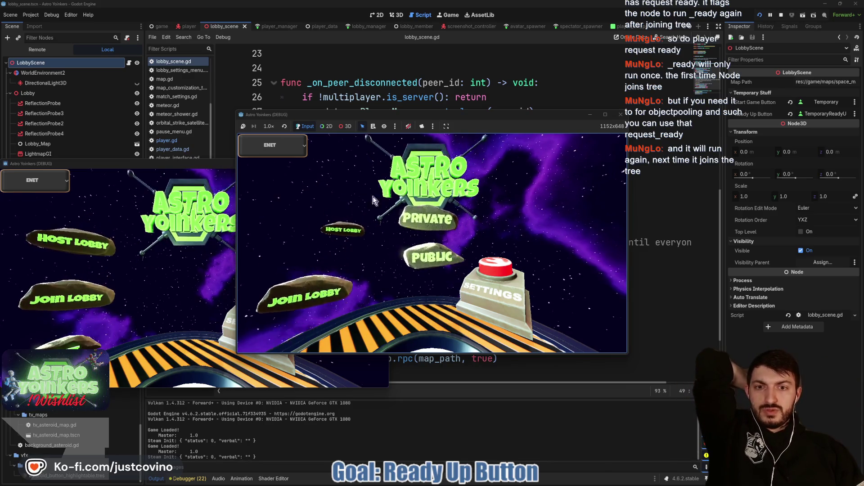
left_click(409, 213)
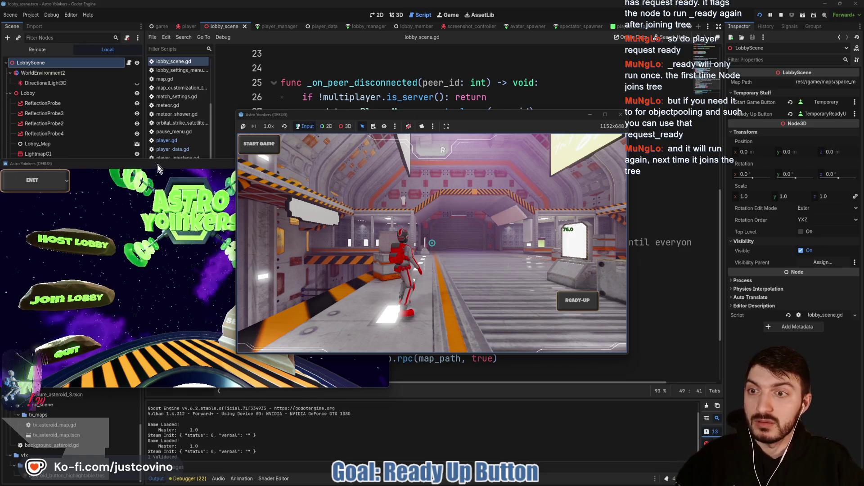
left_click_drag(158, 165, 617, 153)
left_click_drag(502, 115, 304, 122)
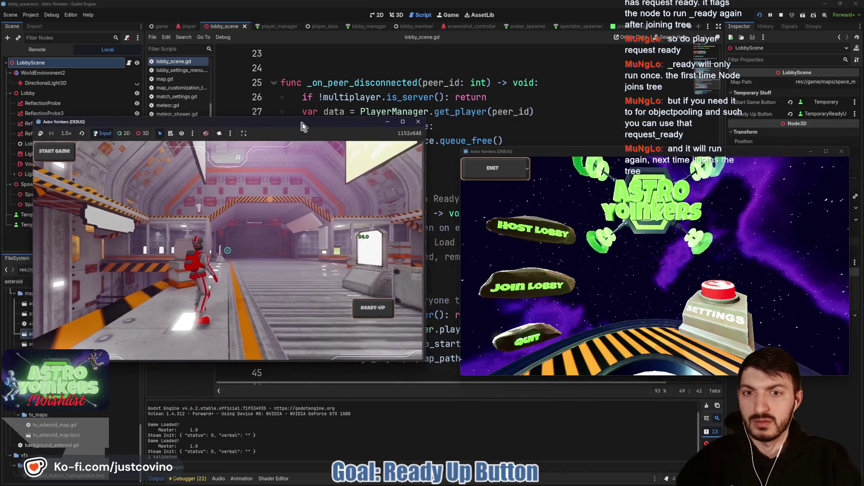
left_click(539, 279)
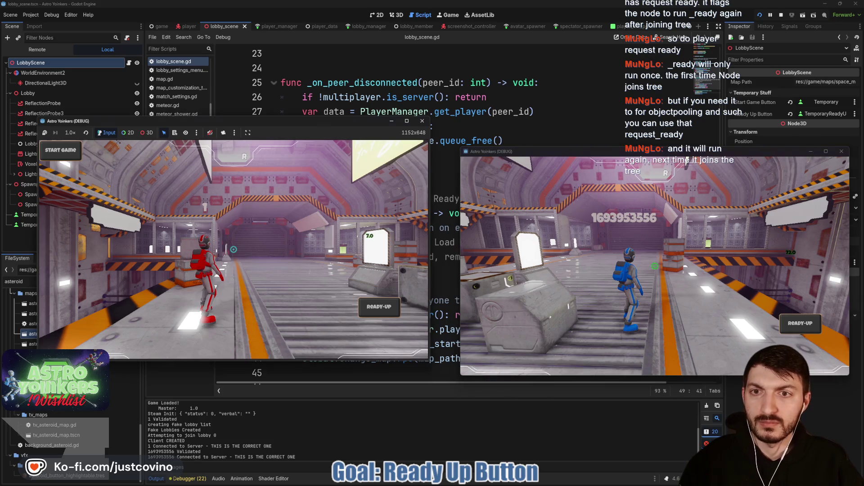
Step: Ready up the players in the right and left windows, then stop the test run with F8
type("e")
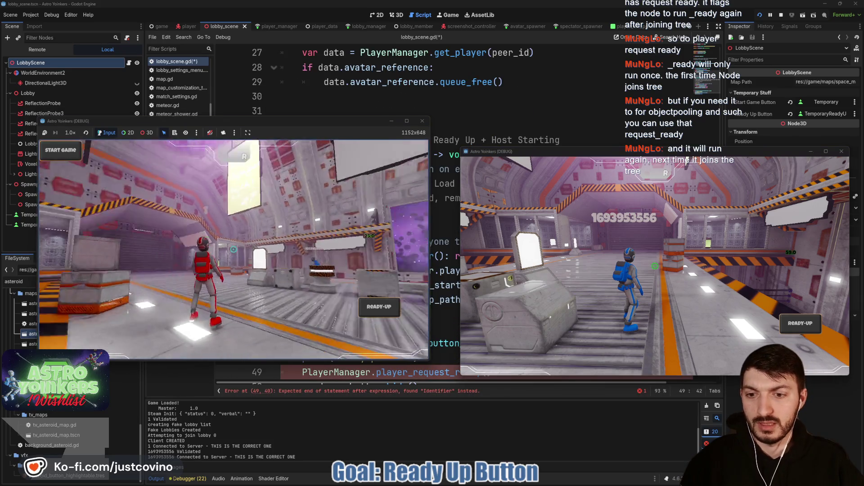
type("d")
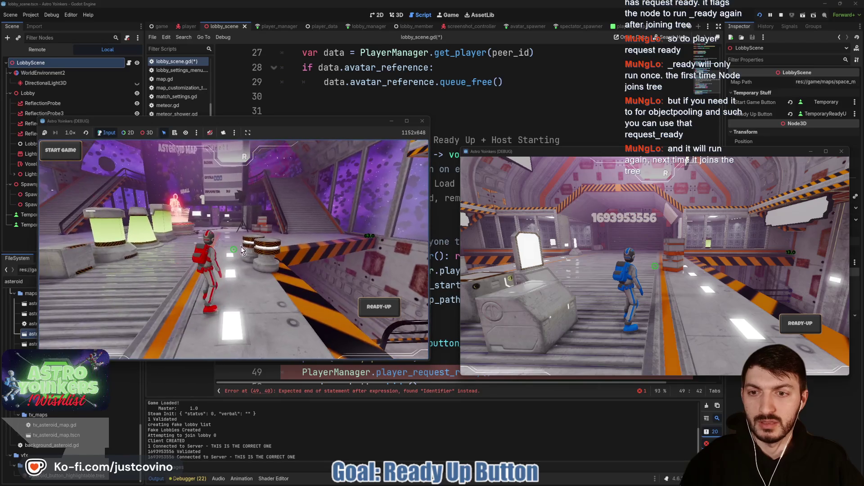
left_click(799, 324)
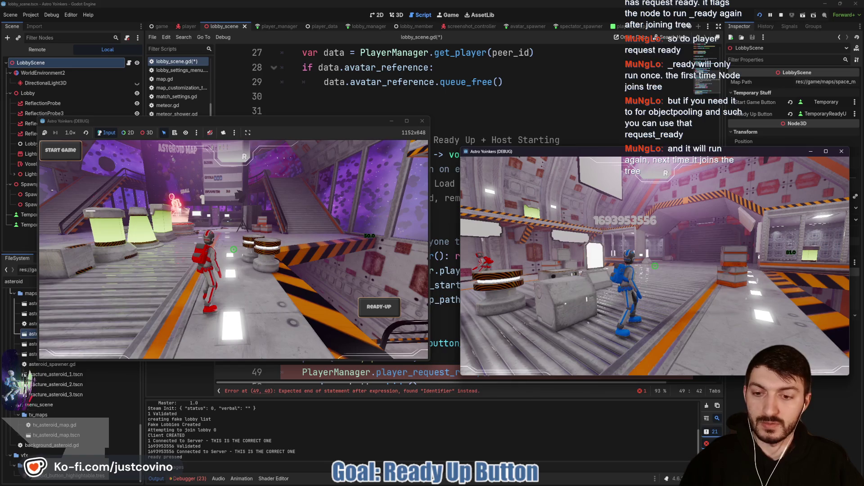
left_click(313, 205)
key("Escape")
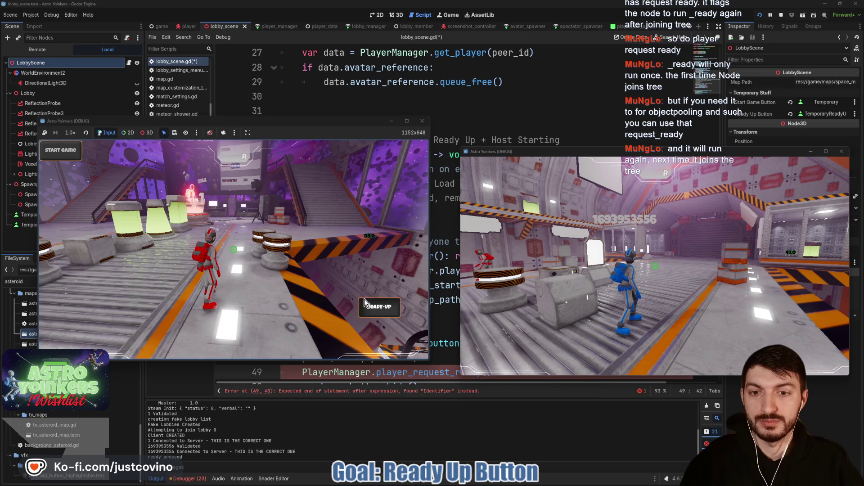
key("r")
key("F8")
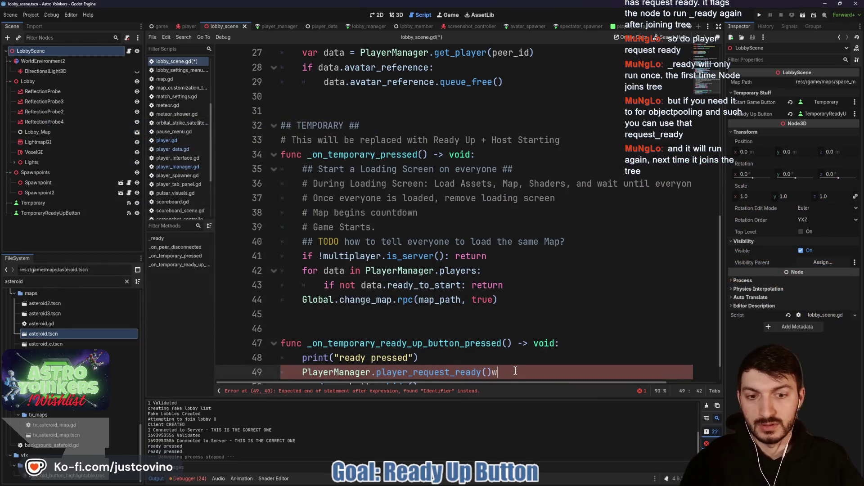
Step: Save lobby_scene.gd and jump to the player_request_ready definition
key("ctrl+s")
scroll(439, 345, "down", 1)
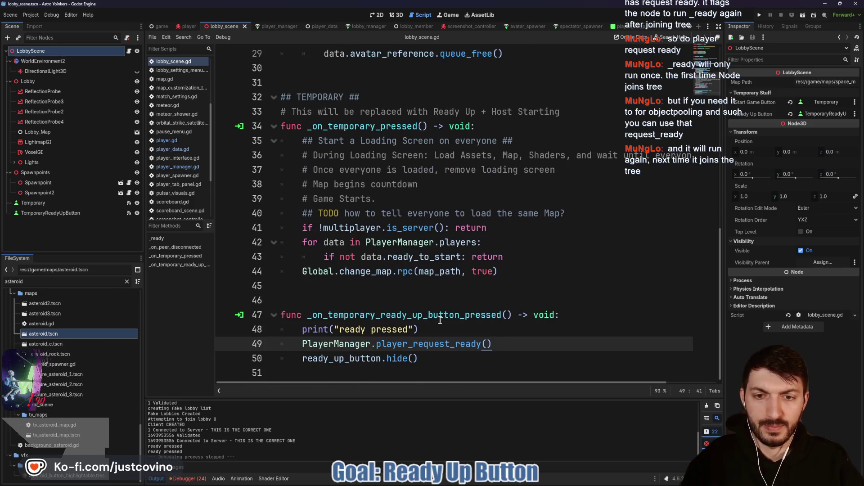
left_click(428, 345, "ctrl")
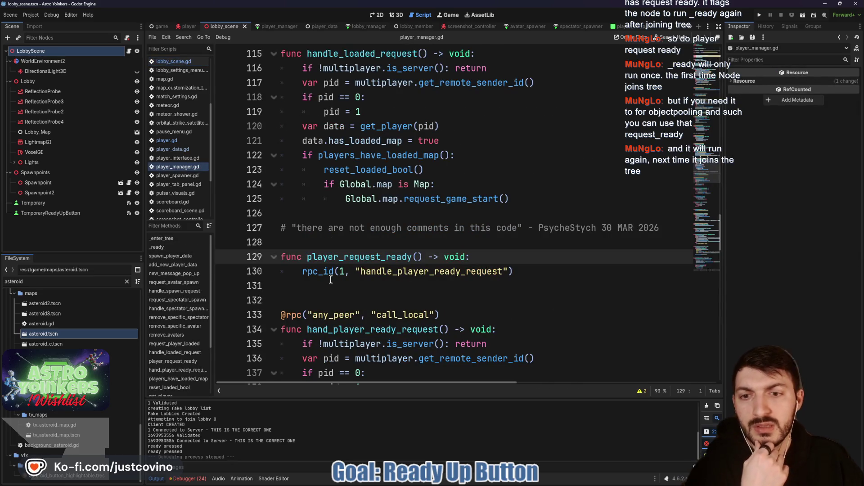
scroll(332, 281, "up", 6)
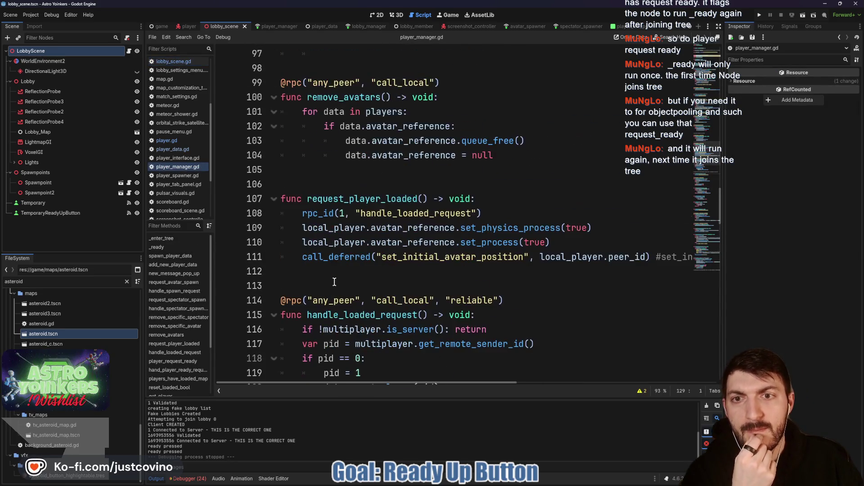
scroll(335, 282, "down", 7)
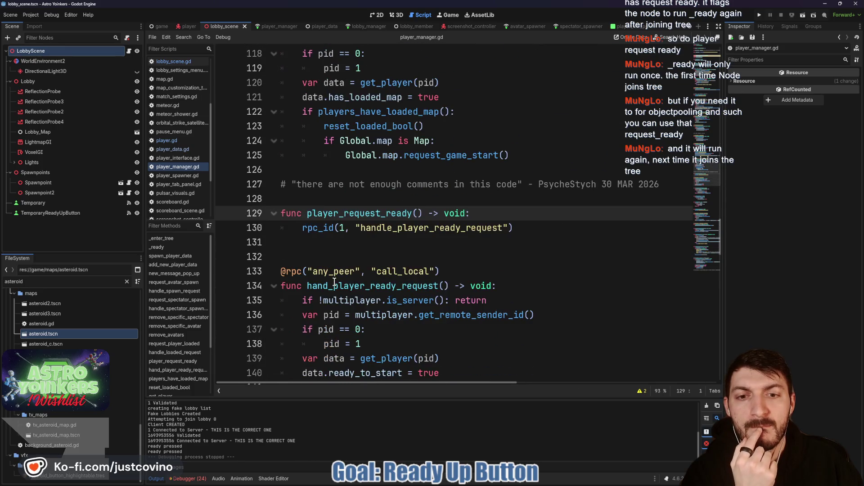
Step: Fix the handler name on line 134 to handle_player_ready_request, save, and run with F5
left_click(329, 284)
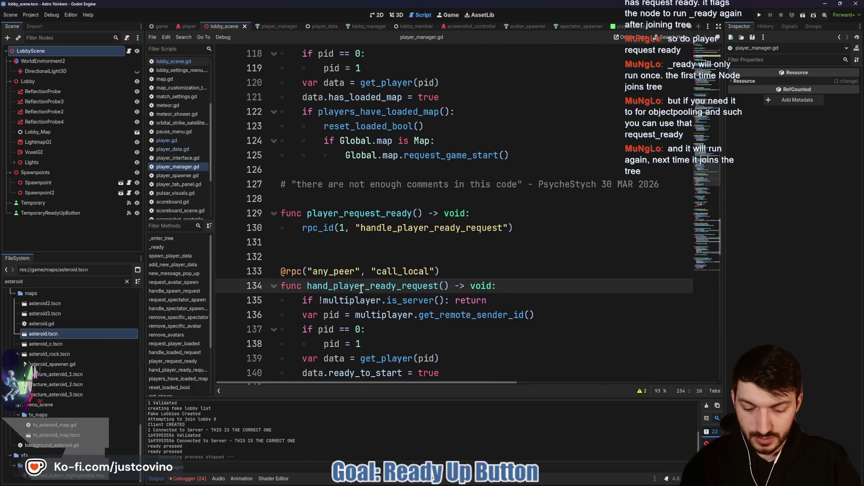
type("le")
left_click(453, 272)
key("ctrl+s")
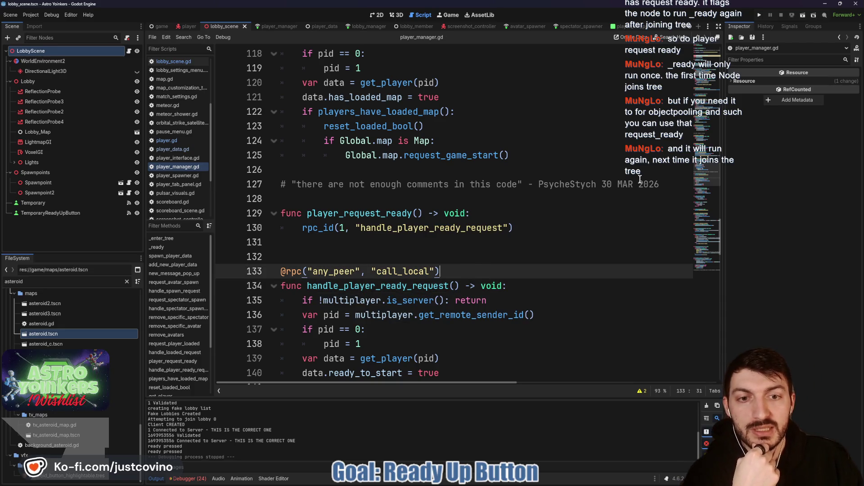
key("F5")
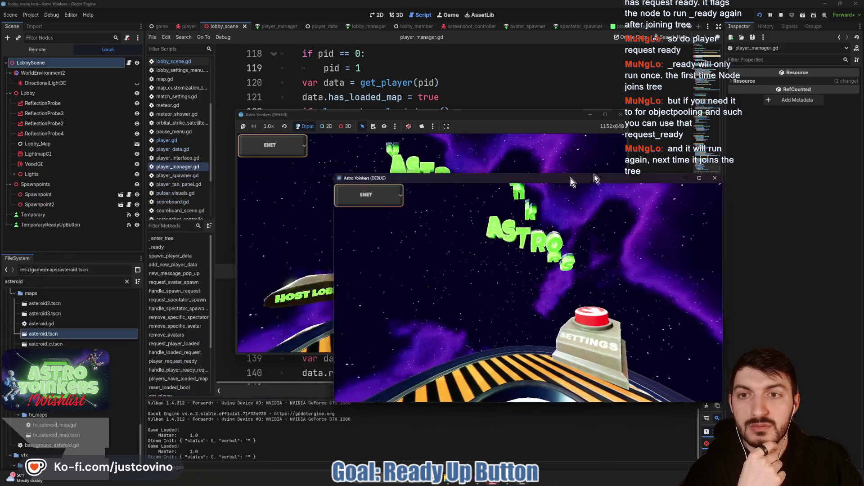
Step: Move the first game window aside, host a lobby there, and join it from the second game
left_click_drag(507, 118, 330, 122)
left_click(140, 198)
left_click(233, 215)
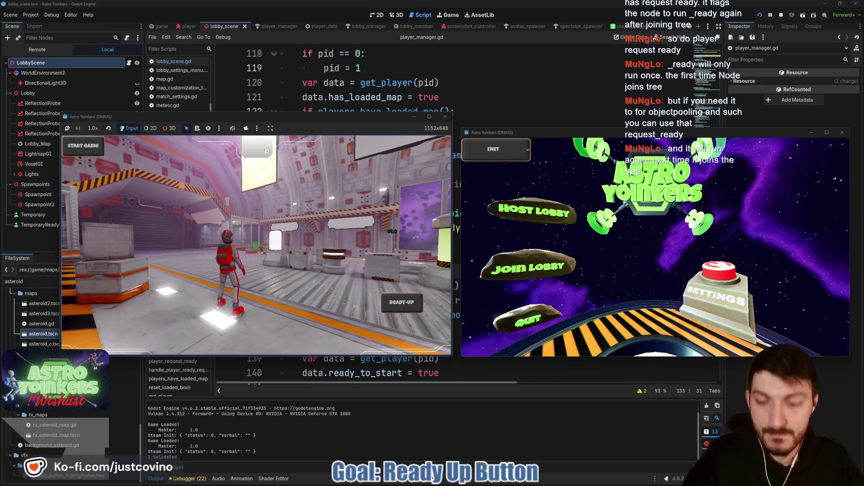
left_click(545, 258)
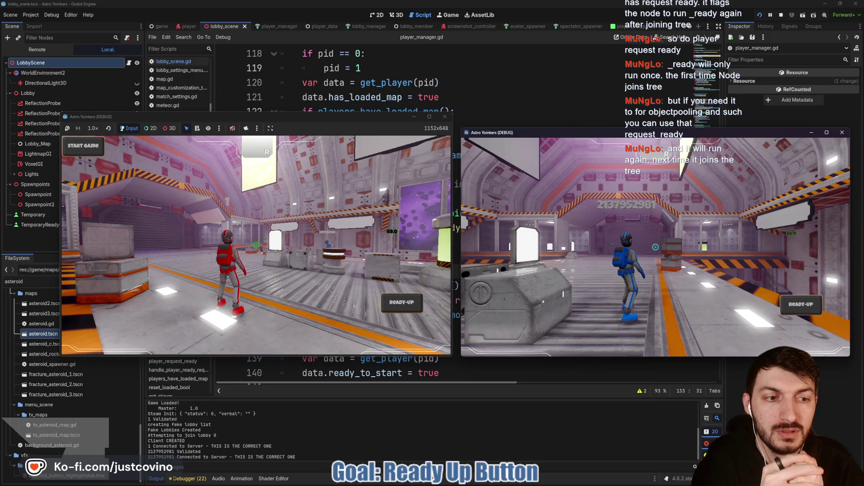
Step: Ready up the blue and red players so the match starts, then step red off the spawn pad
mouse_move(481, 245)
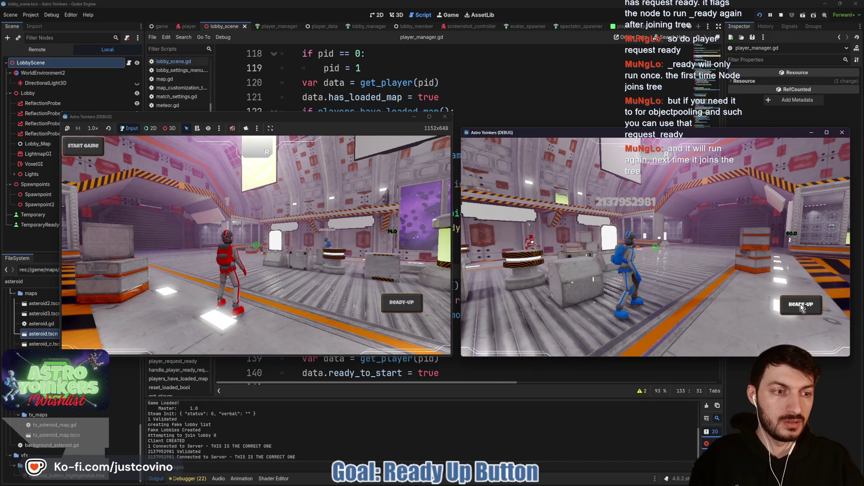
left_click(763, 293)
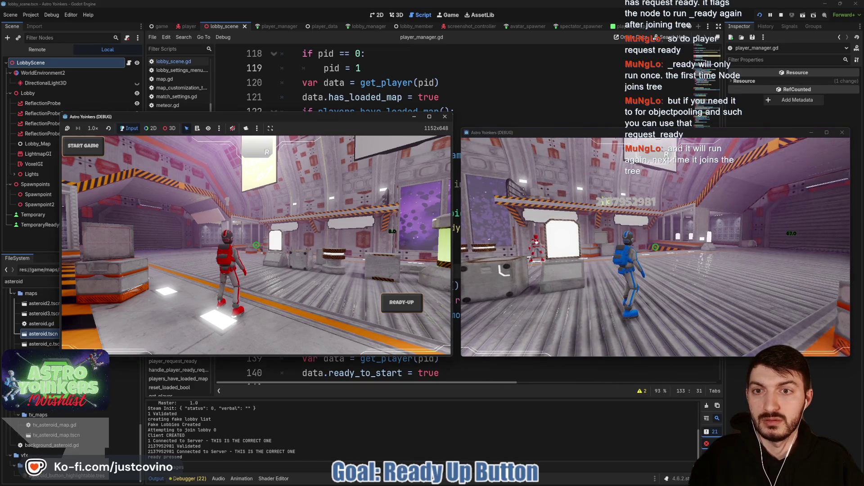
left_click(257, 249)
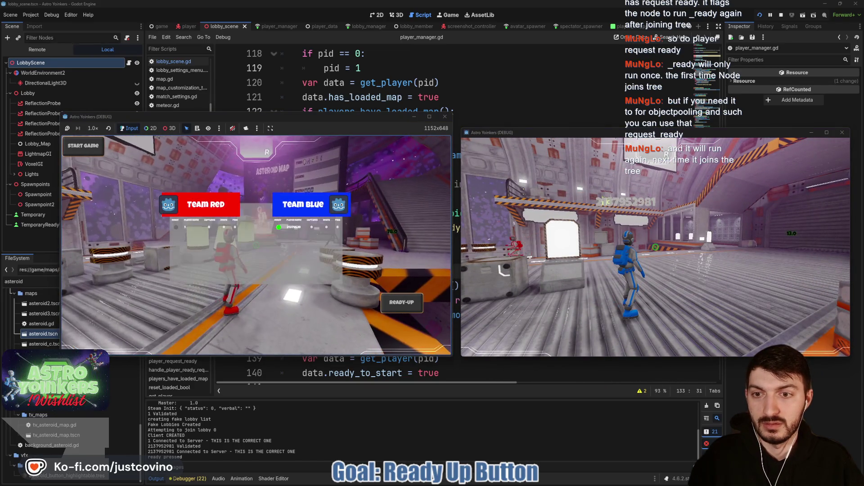
left_click(410, 305)
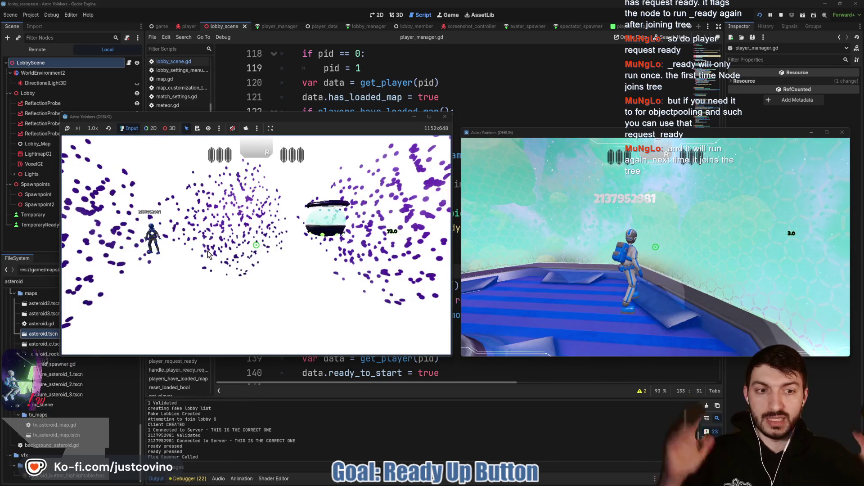
key("w")
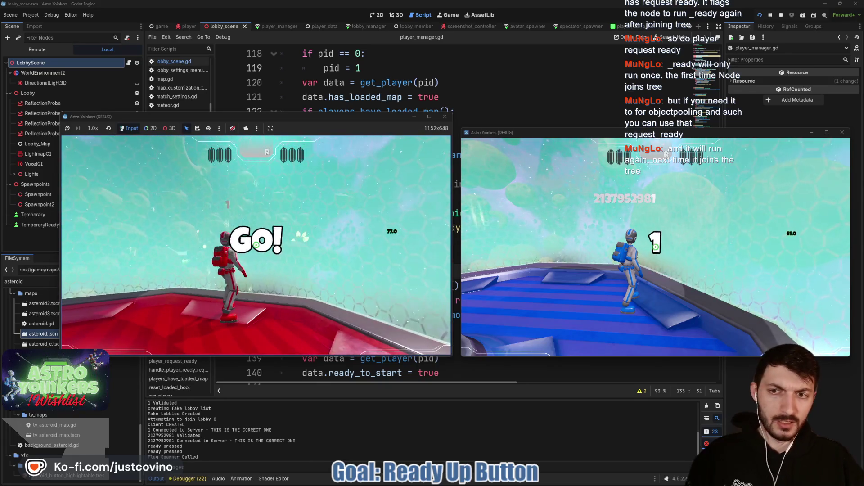
Step: Move the red and blue players and toggle the Team Red/Team Blue scoreboard in both game windows
key("space")
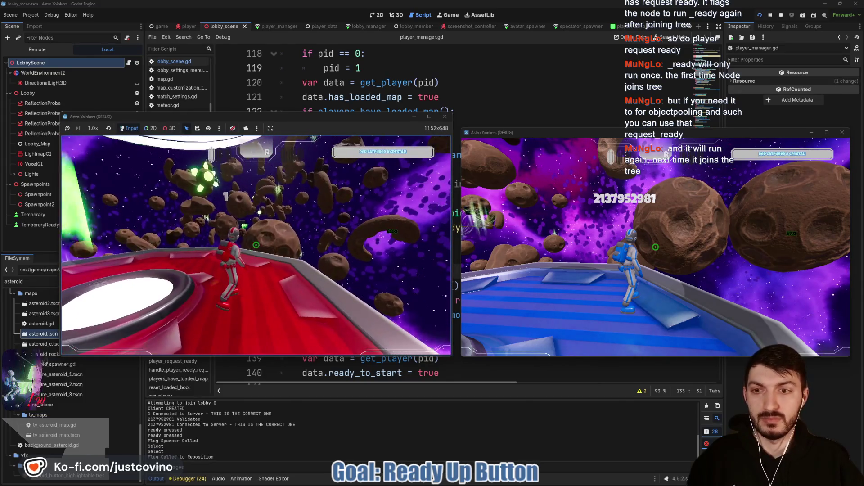
key("Tab")
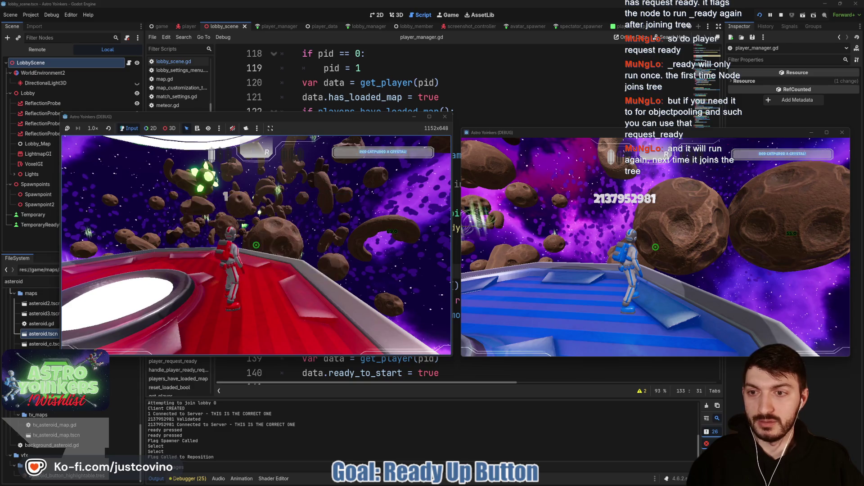
left_click(604, 232)
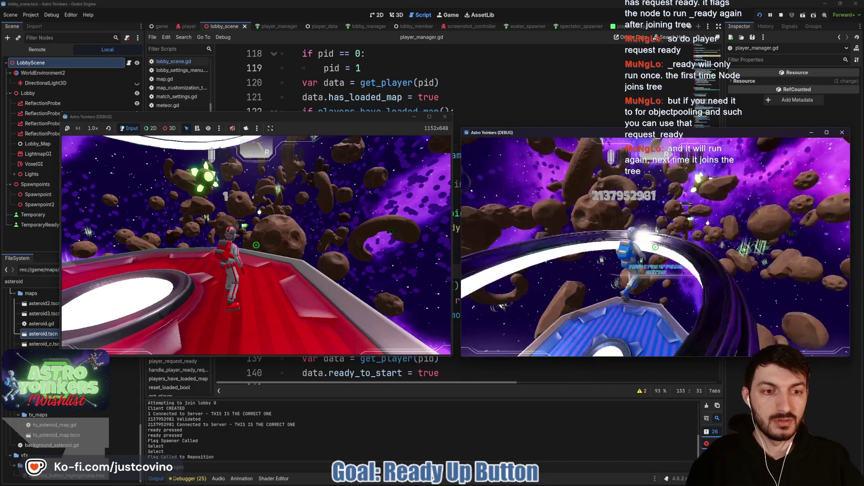
key("Tab")
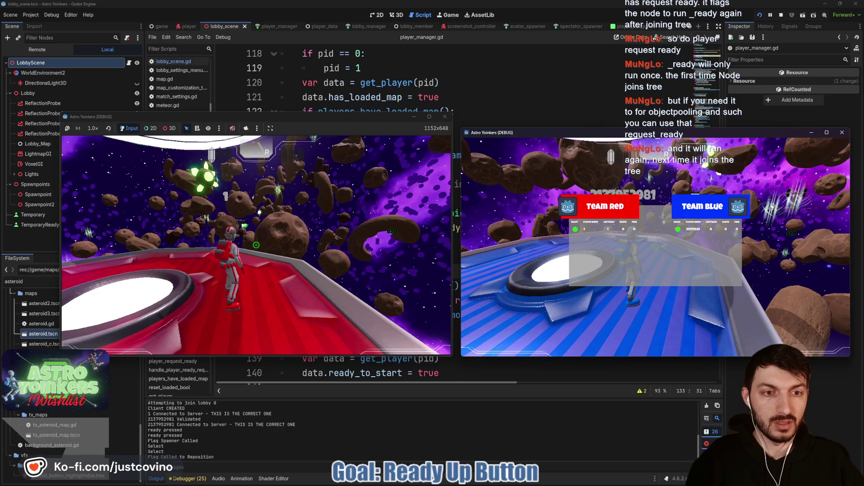
key("w")
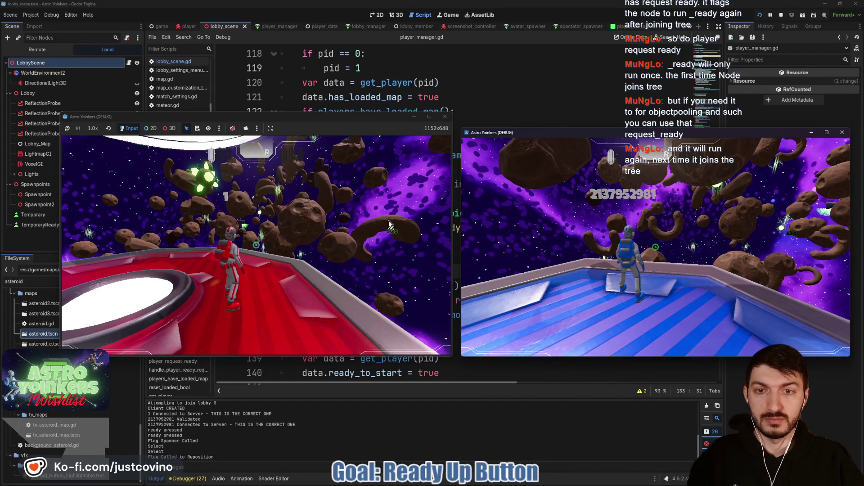
key("Tab")
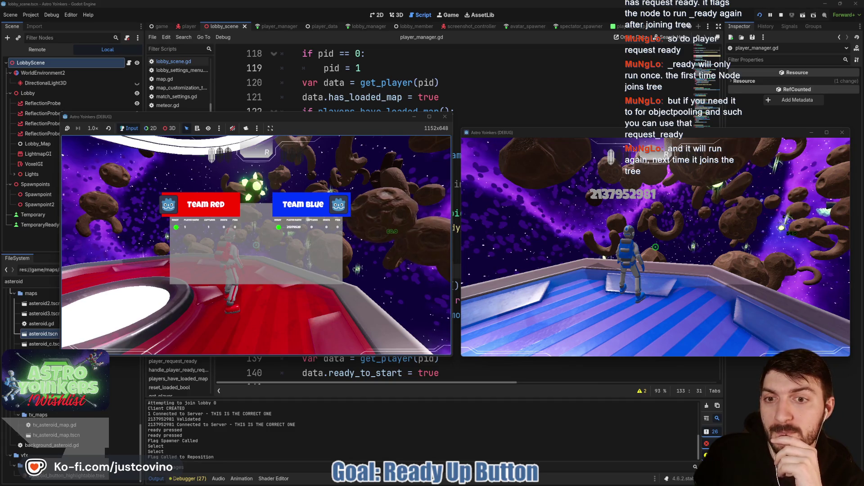
key("Tab")
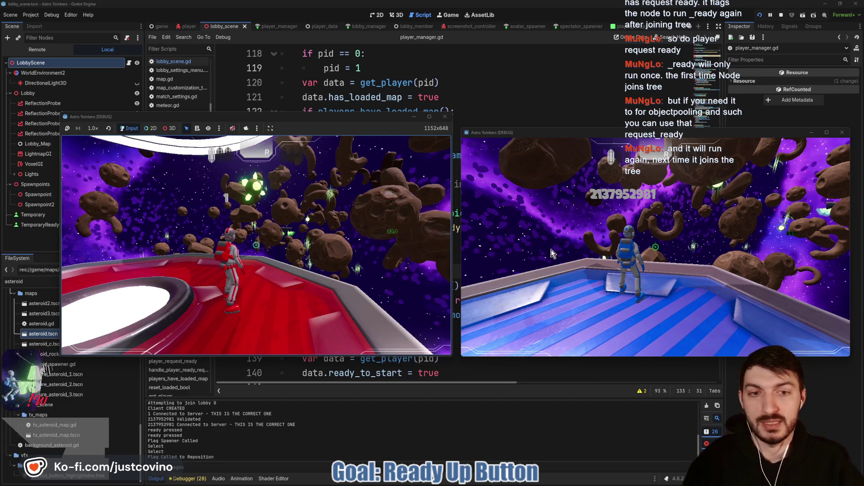
Step: Toggle the team scoreboard on and off in the second and first game windows
key("Tab")
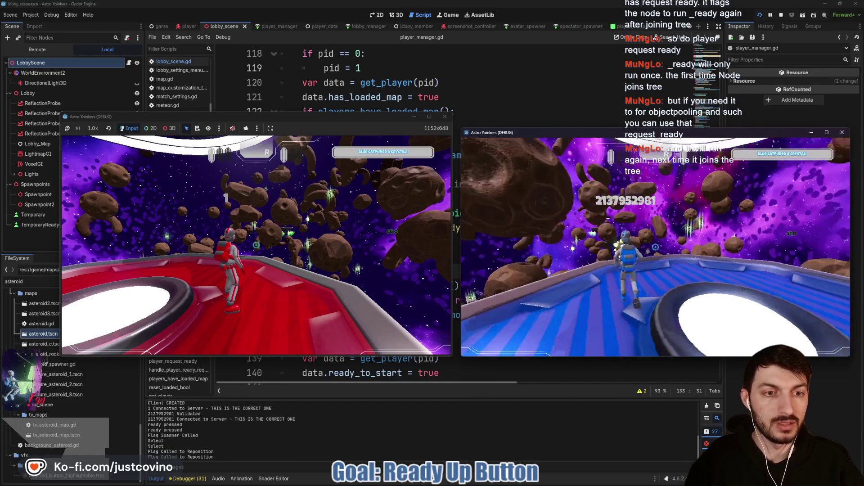
key("Tab")
left_click(362, 232)
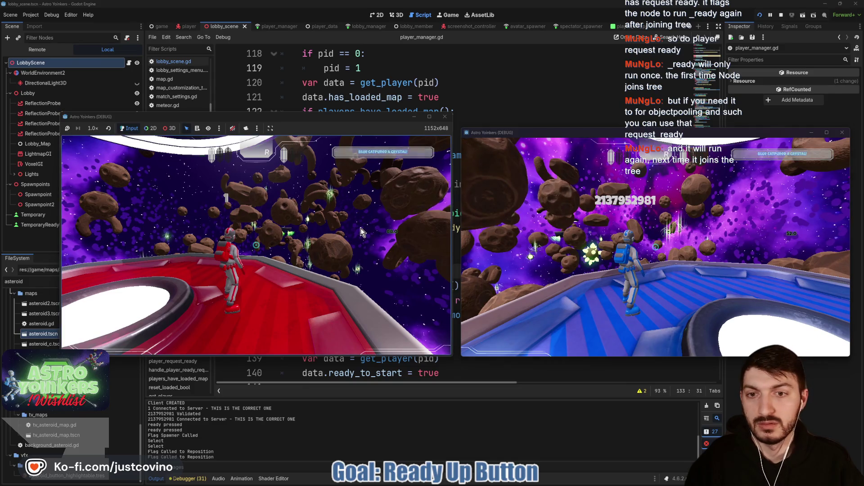
key("Tab")
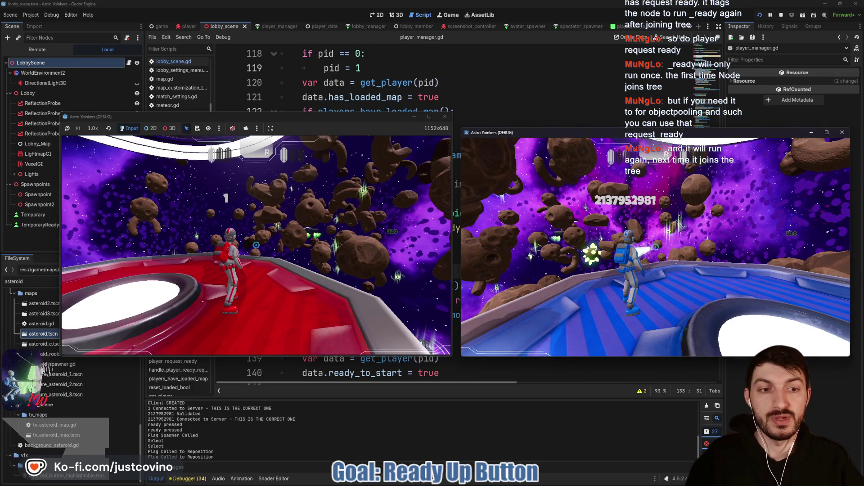
key("Tab")
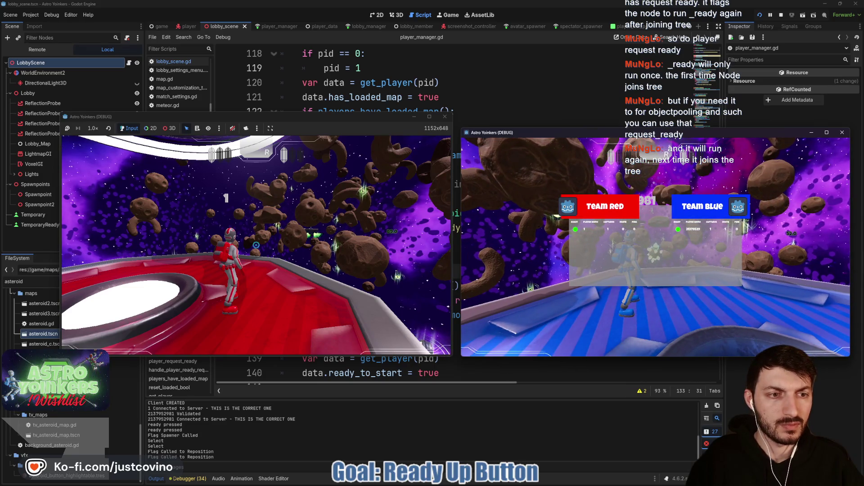
key("Tab")
left_click(304, 236)
key("Tab")
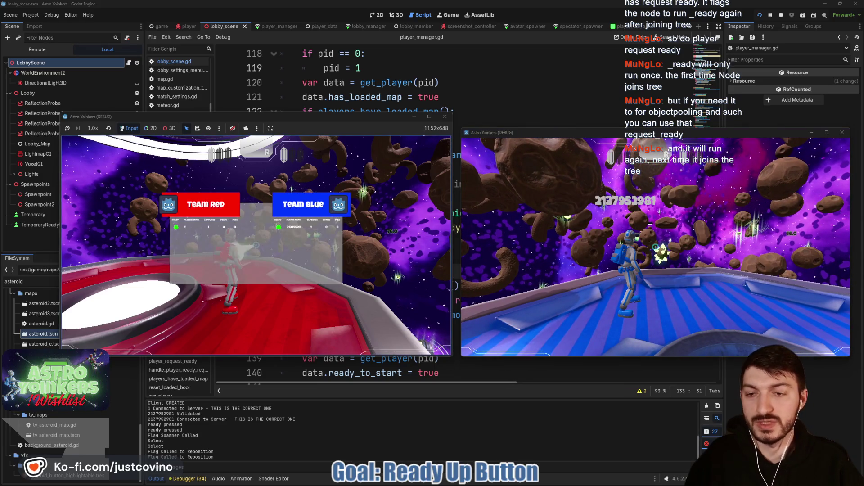
Step: Walk the red player off the platform edge, recheck both scoreboards, then stop the game with F8
key("Tab")
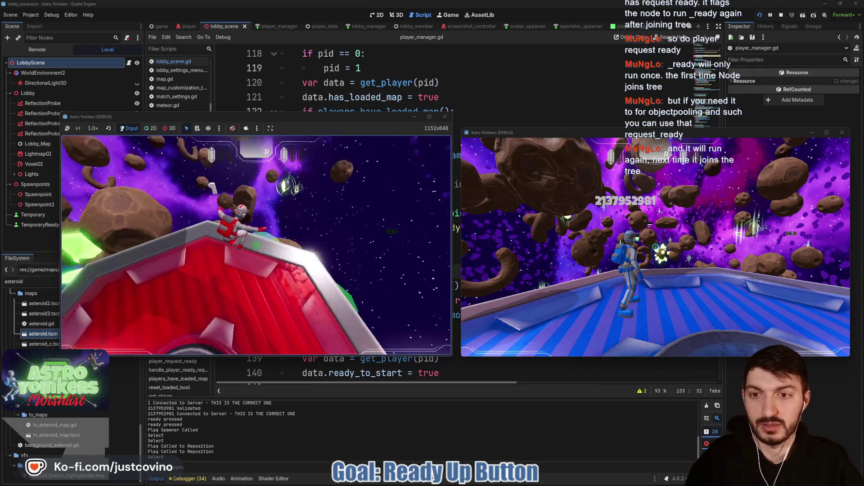
key("w")
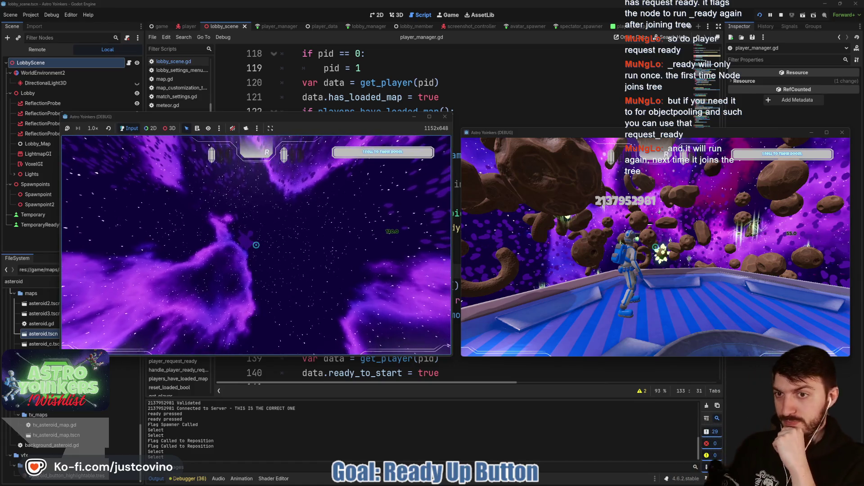
key("Tab")
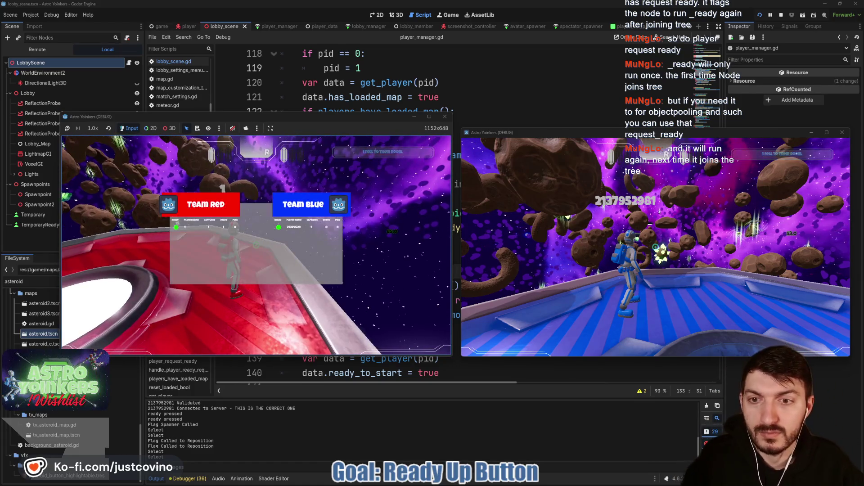
key("Tab")
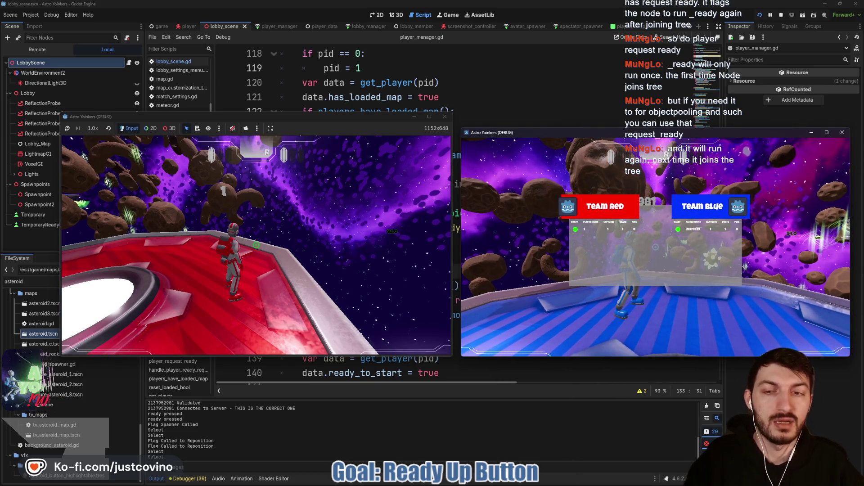
left_click(332, 225)
key("Tab")
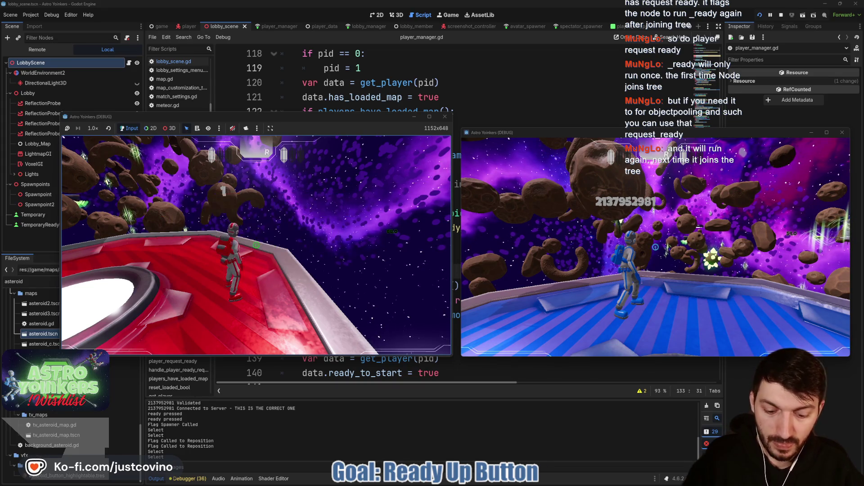
key("F8")
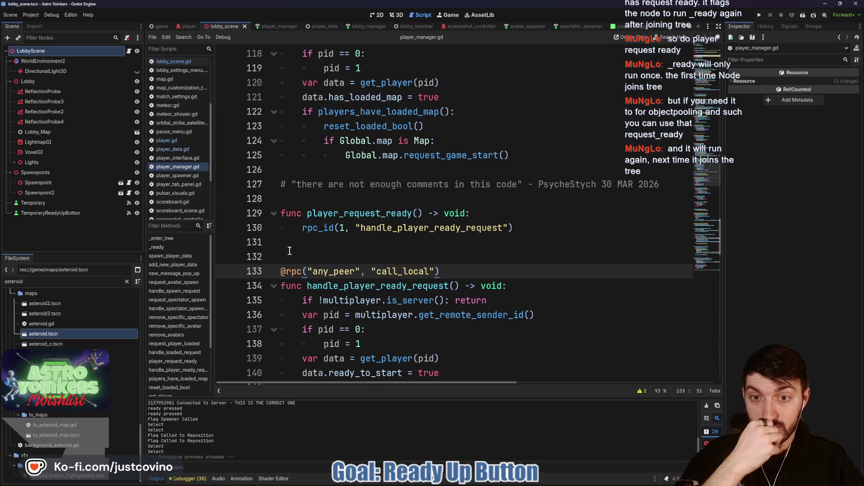
Step: Write func request_player_death() -> void: whose body calls rpc_id(1, "handle_player_death_request") on line 142
scroll(370, 244, "down", 3)
left_click(343, 266)
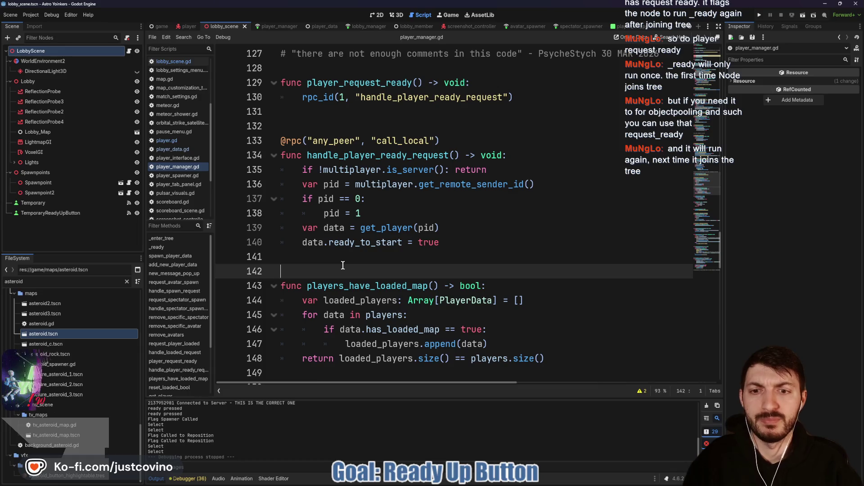
key("Return")
key("Return")
key("Return")
key("Up")
key("Up")
key("Up")
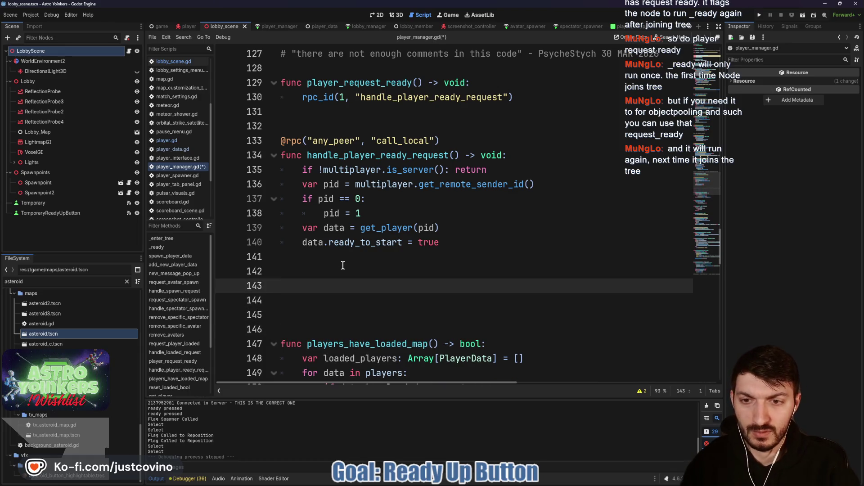
type("func player")
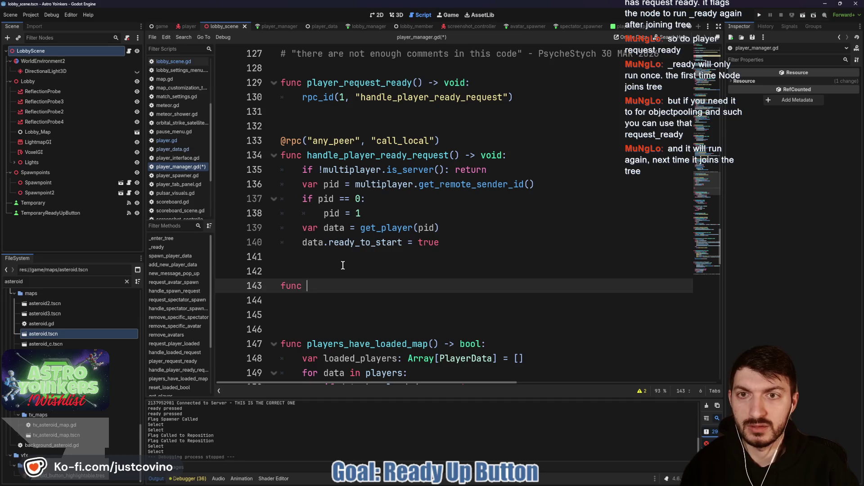
key("BackSpace")
key("BackSpace")
key("BackSpace")
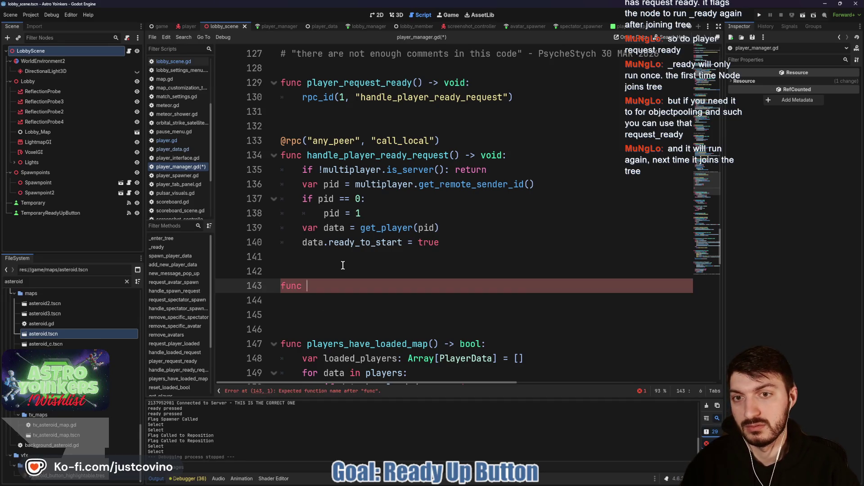
type("request_player_")
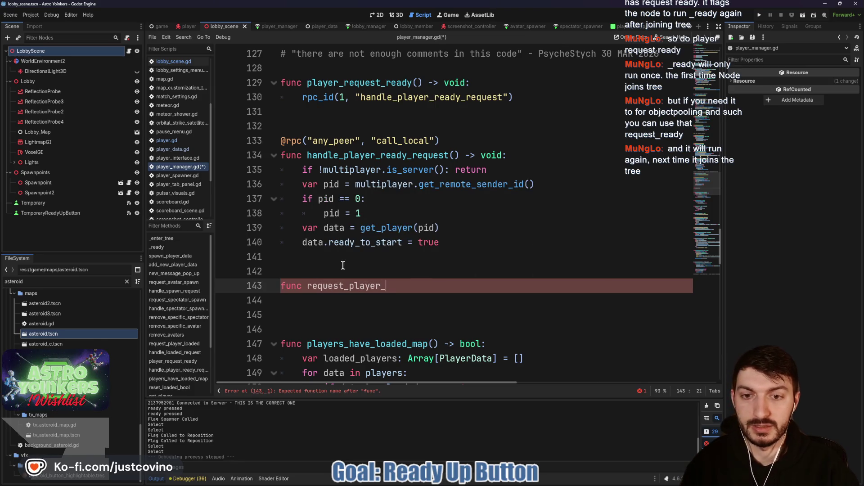
type("void:")
key("Return")
type("r")
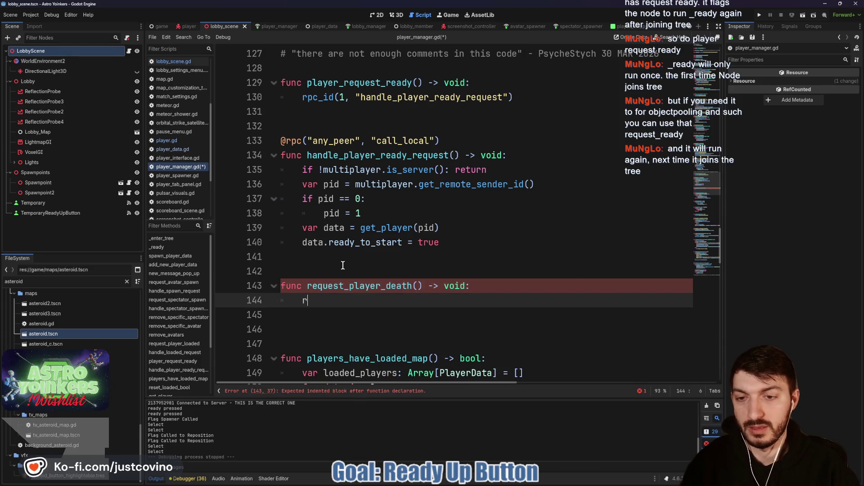
type("pc_id")
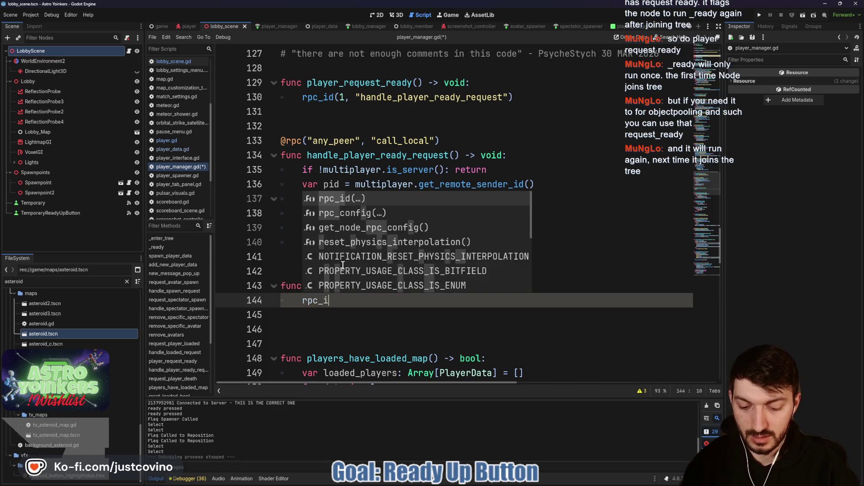
type("(1, \"handl")
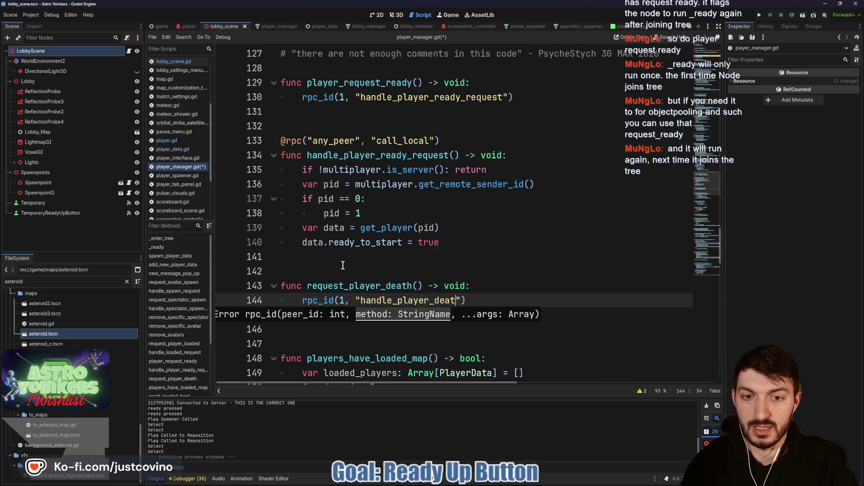
type("e_player_death_request")
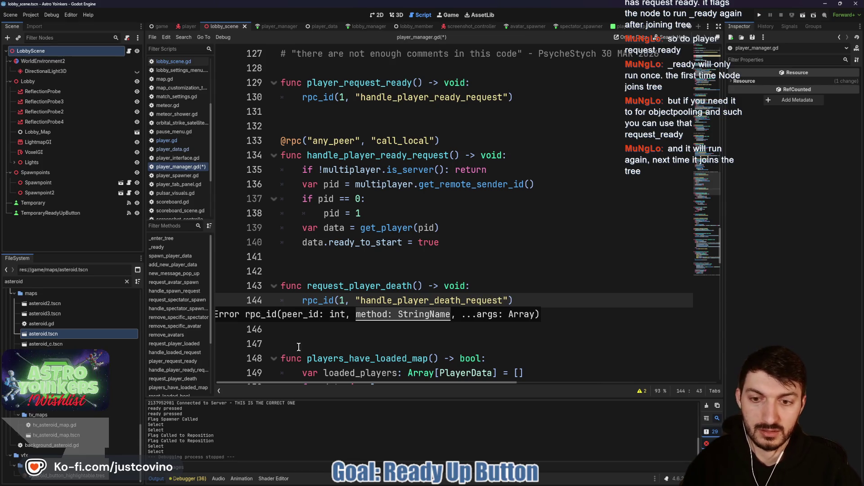
left_click(301, 334)
type("@rpc(")
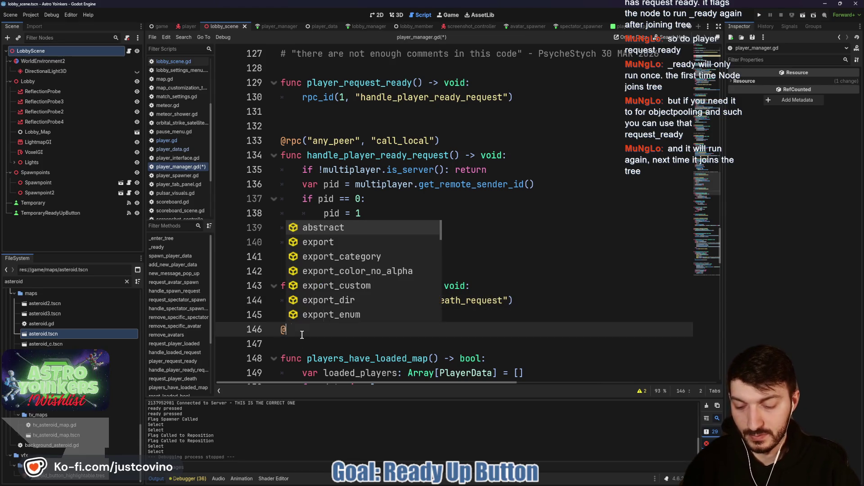
key("Return")
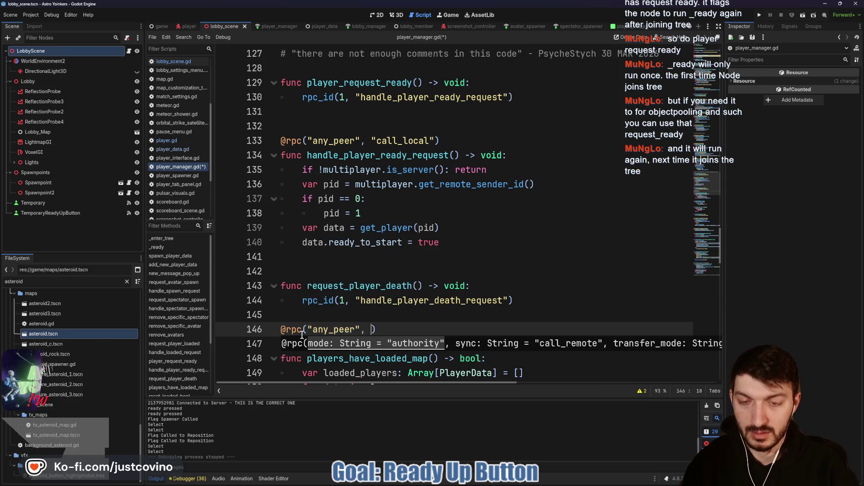
type(",")
key("Down")
key("Down")
key("Return")
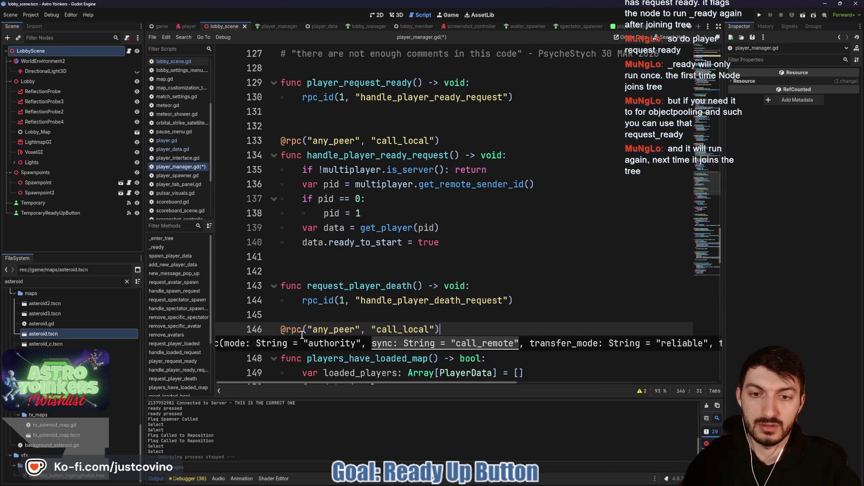
key("Return")
type("func ha")
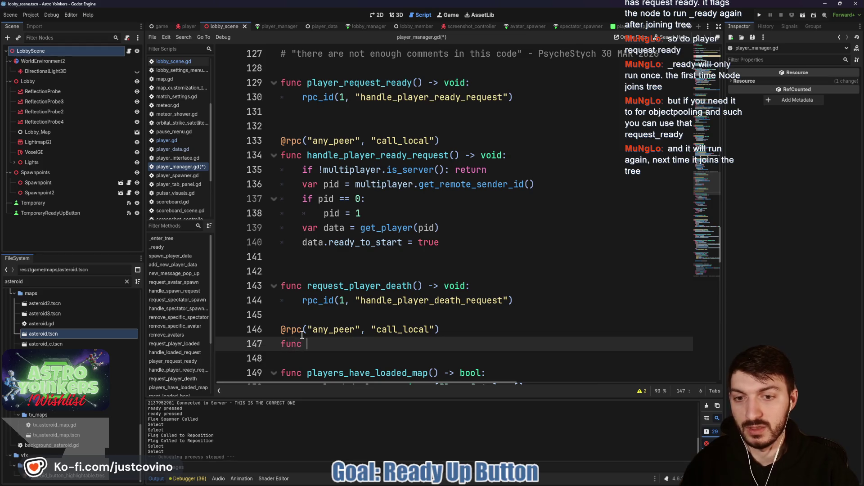
type("ndle_player_death_request() -")
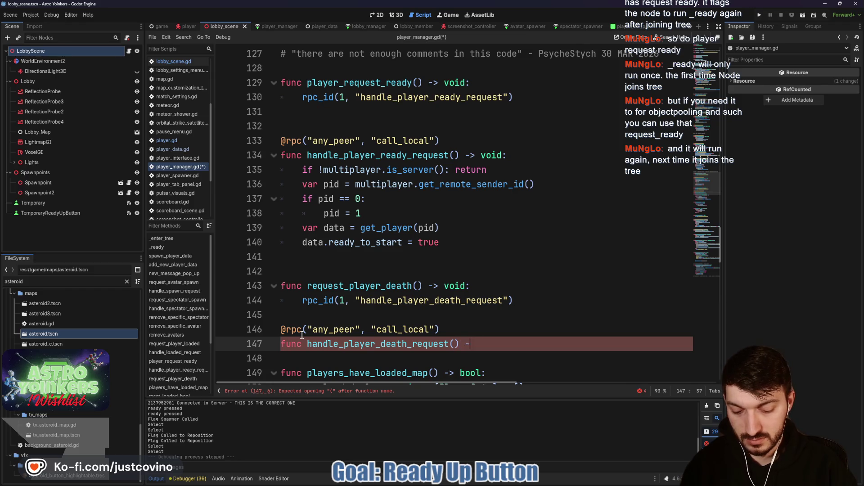
type("d:")
key("Return")
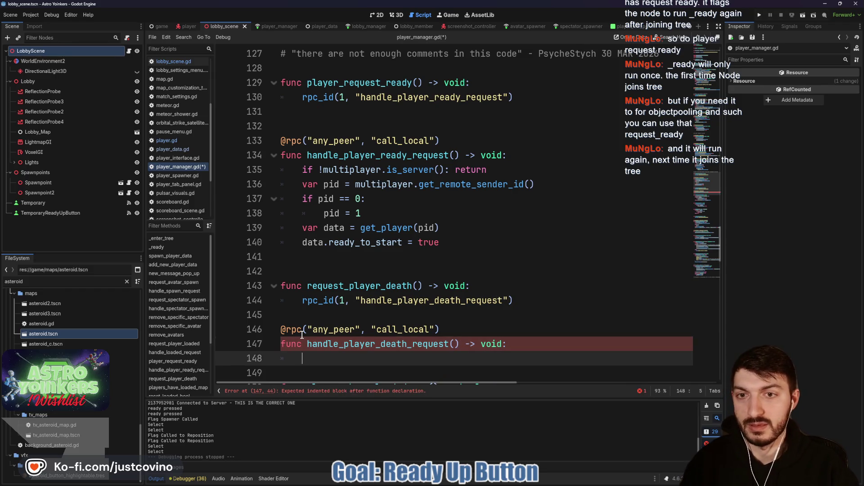
type("if !multiplay")
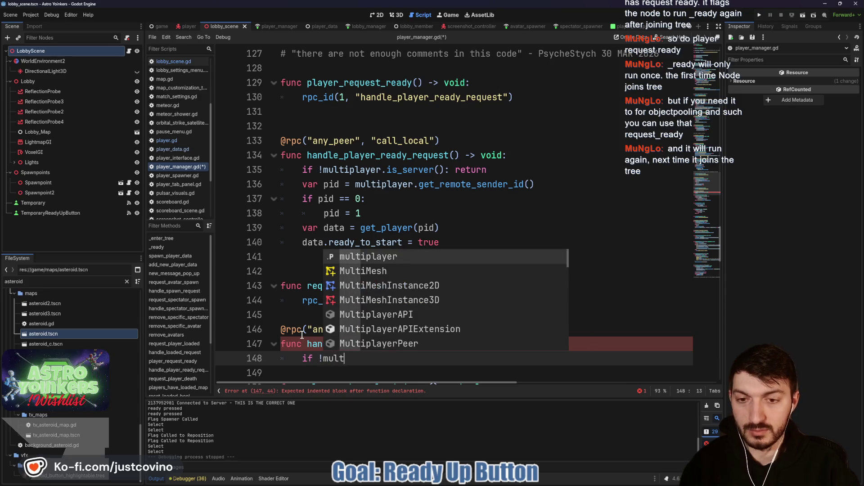
type("er.is")
key("Return")
type(": re")
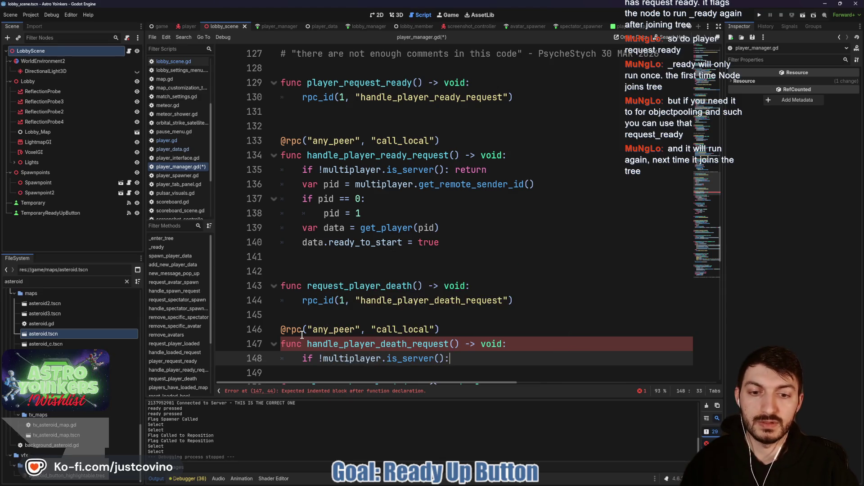
type("turn")
key("Return")
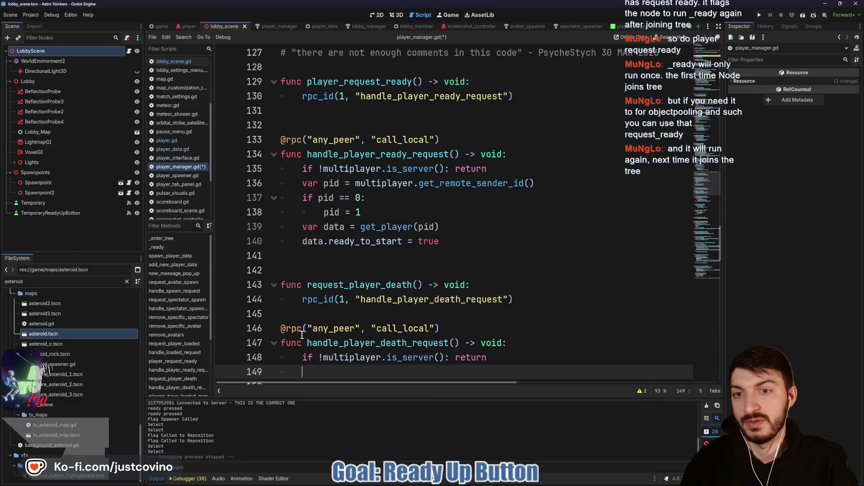
Step: Store multiplayer.get_remote_sender_id() in pid, using 1 when pid is 0
type("vv")
key("BackSpace")
type("ar pid")
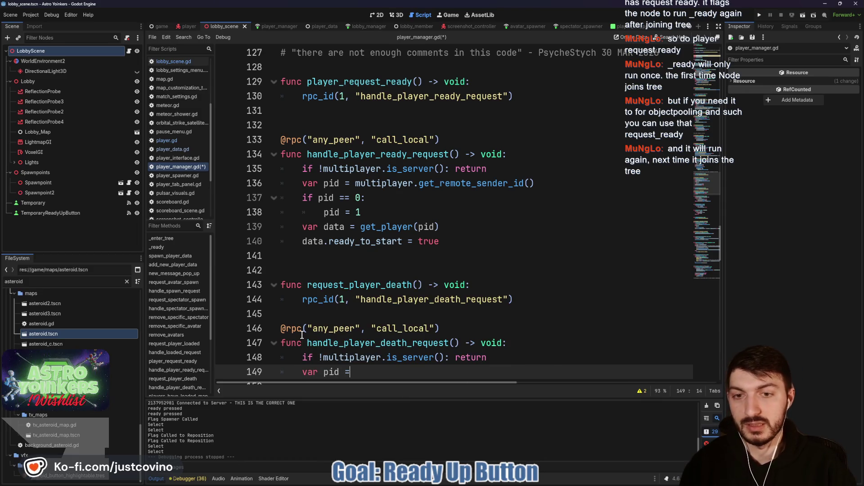
type(" = mul")
key("Return")
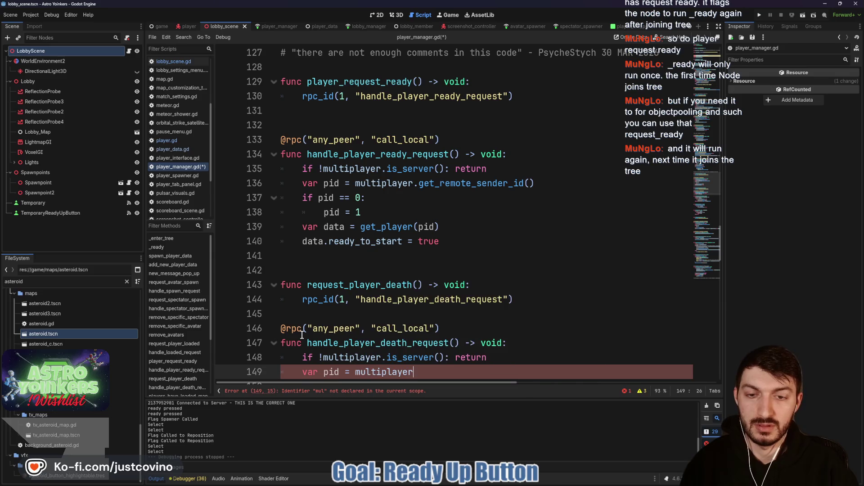
type(".get_remot")
key("Return")
key("Return")
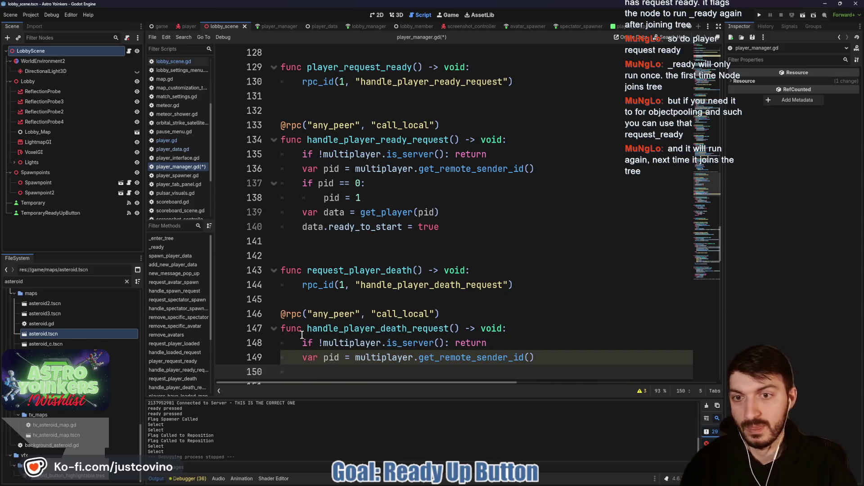
type("pid == 0")
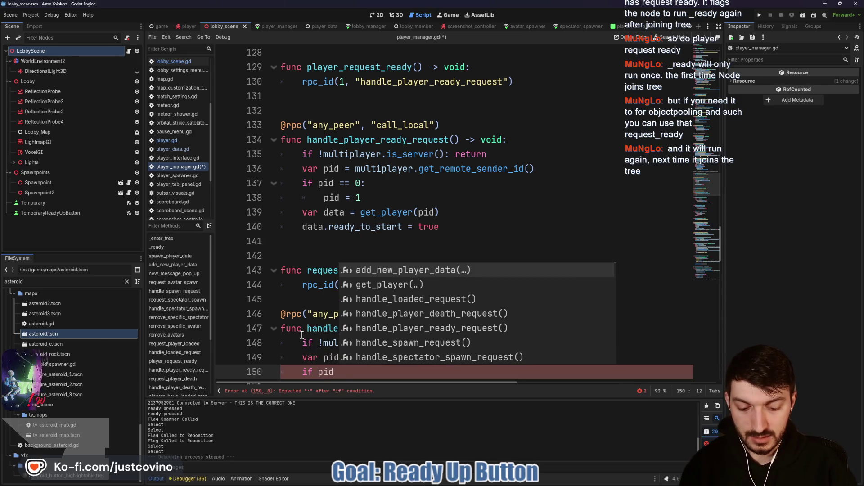
type(":")
key("Return")
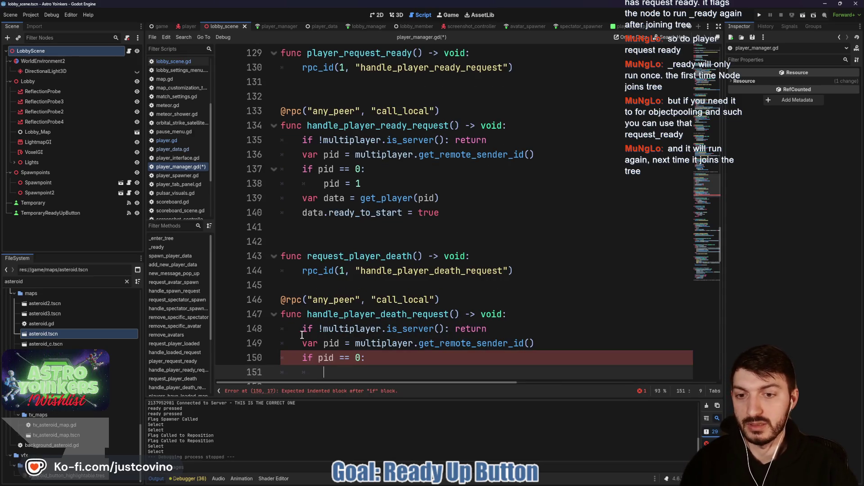
type("pid = 1")
key("Return")
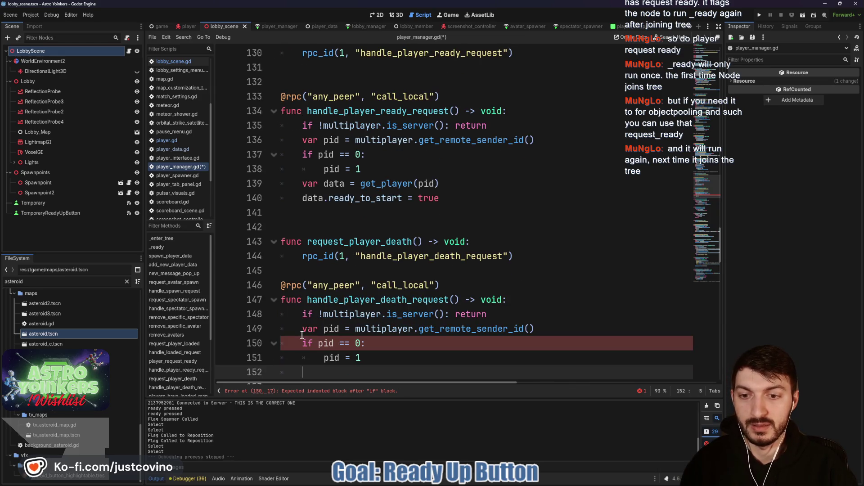
Step: Fetch data with get_player(pid), add data.deaths += 1, and save the script
type("da")
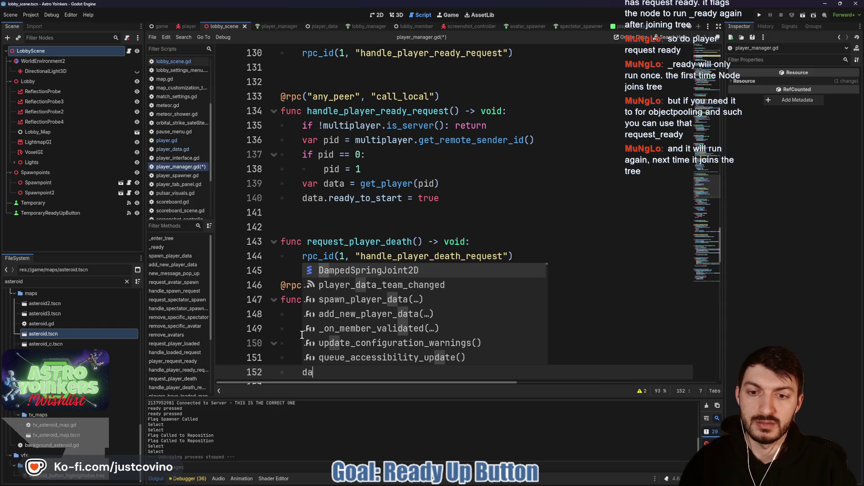
key("BackSpace")
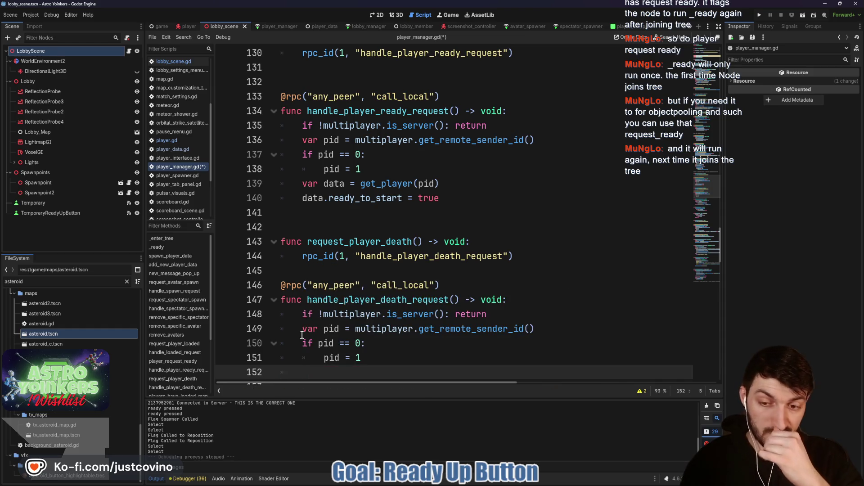
type("ta = get")
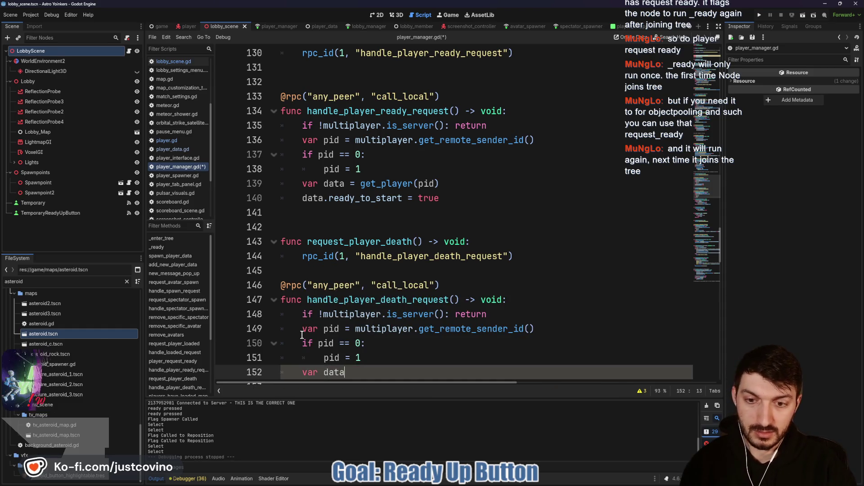
key("Return")
type("pid")
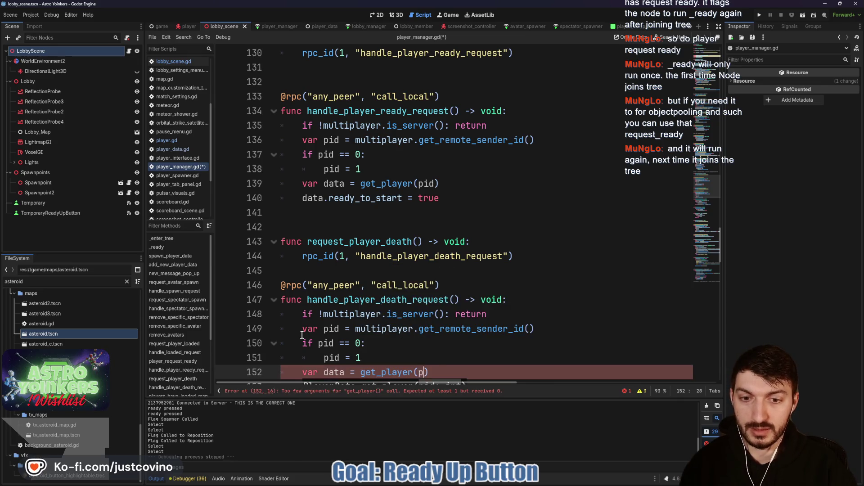
scroll(427, 297, "down", 6)
scroll(427, 297, "up", 2)
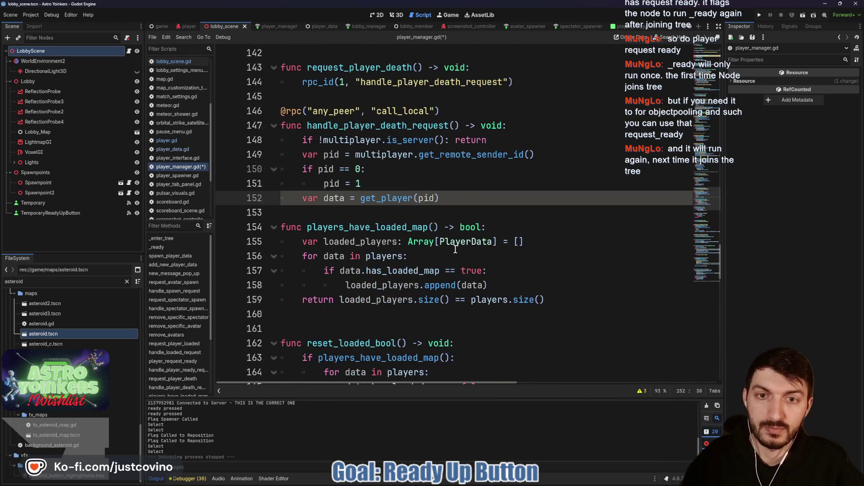
key("Return")
type("data.d")
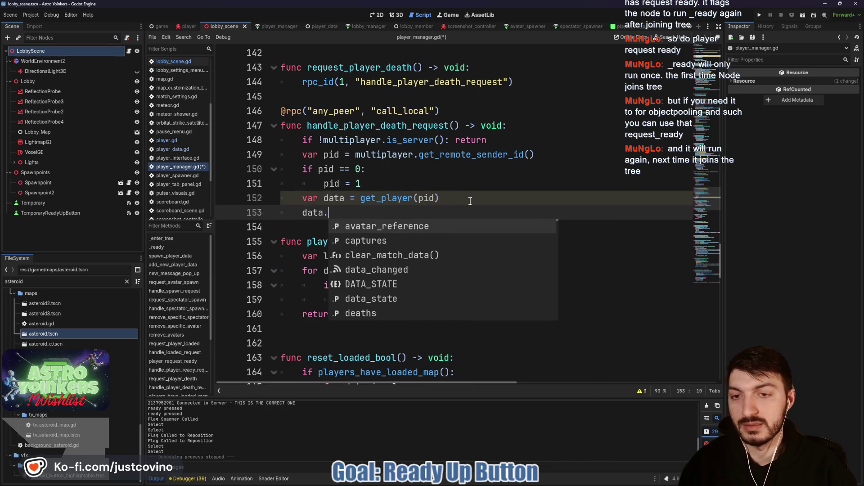
type("eaths +=")
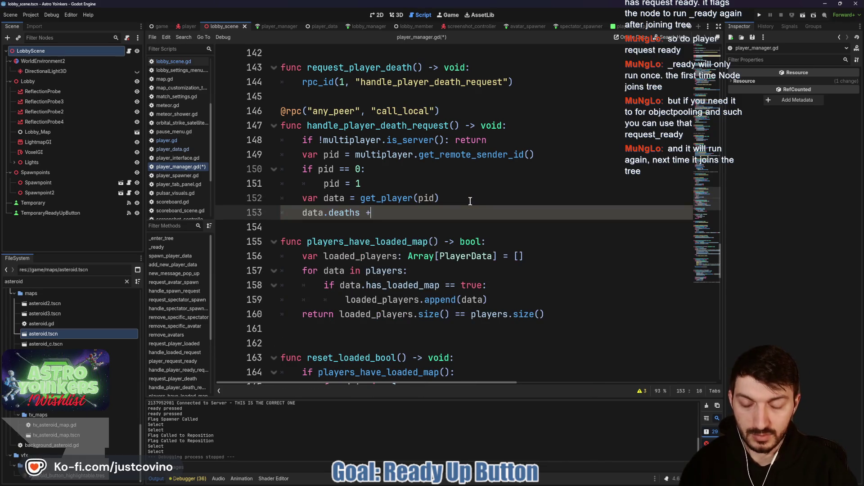
type(" 1")
key("Return")
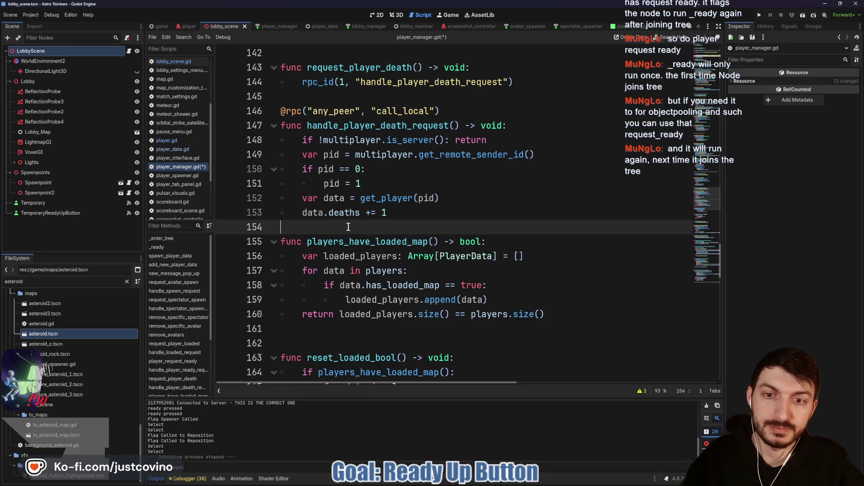
key("Down")
key("ctrl+s")
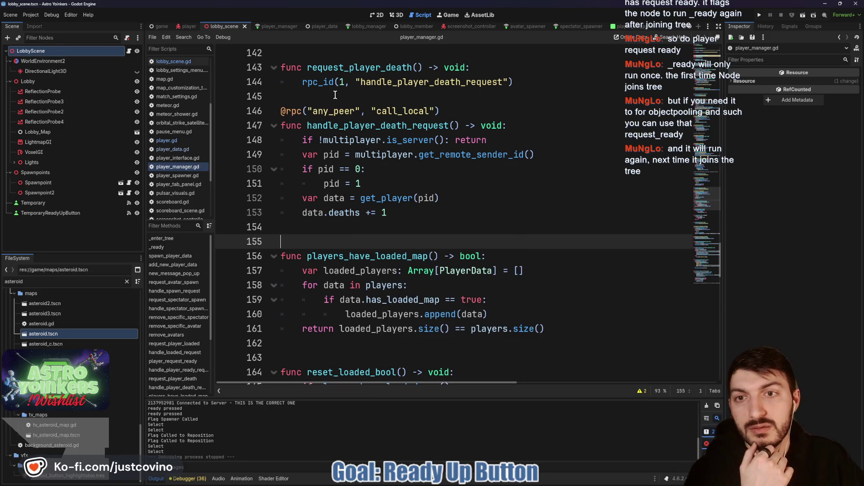
Step: Add a blank line above the new RPC handler and save player_manager.gd again
left_click(335, 95)
key("Return")
left_click(321, 246)
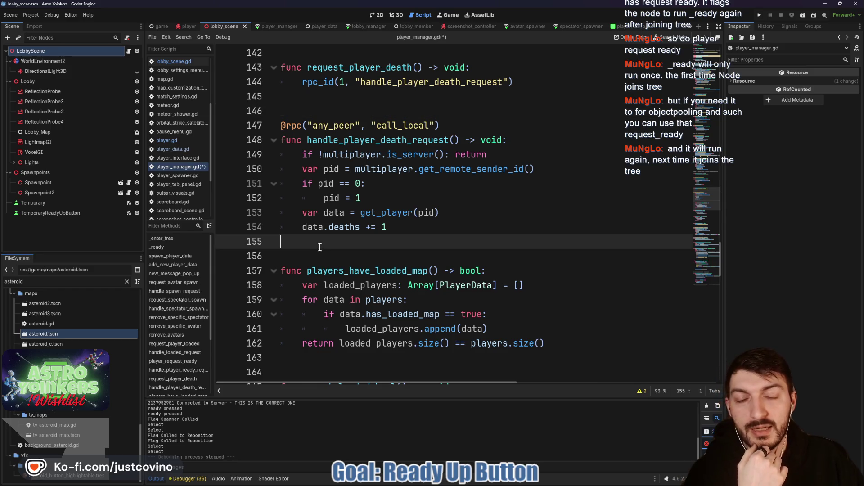
key("ctrl+s")
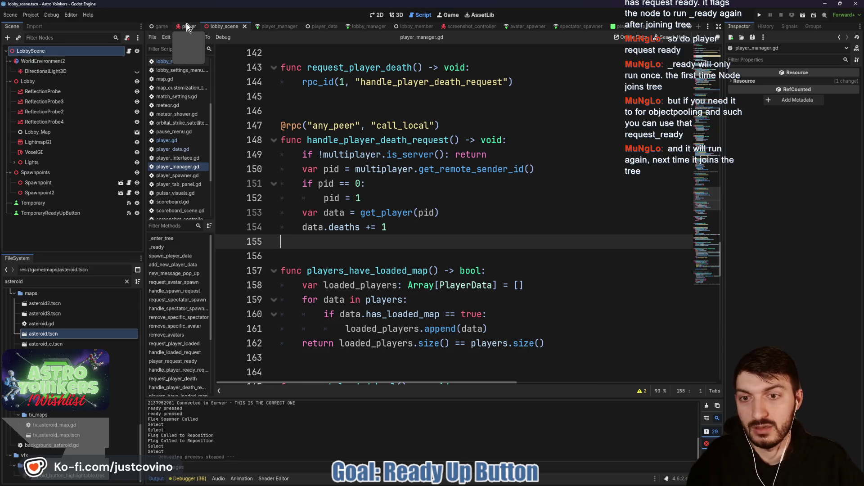
Step: In player.gd, jump to the _enter_dead_state definition and add a line below the deaths increment
left_click(187, 26)
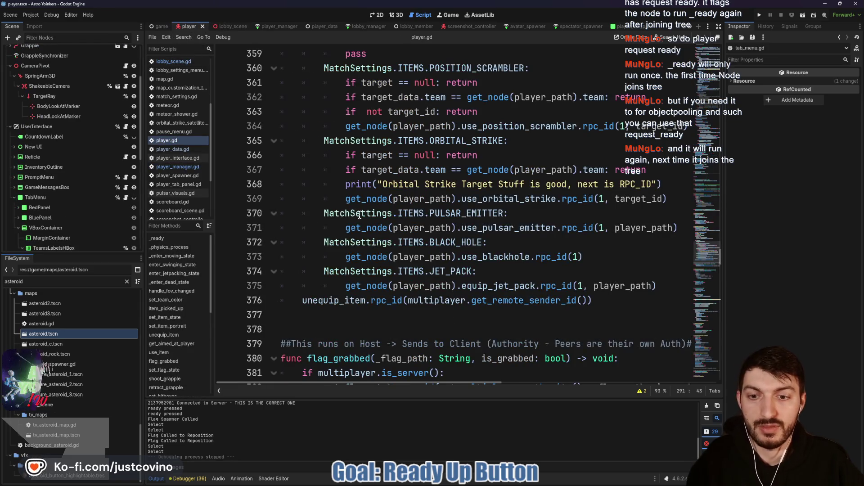
scroll(359, 214, "down", 20)
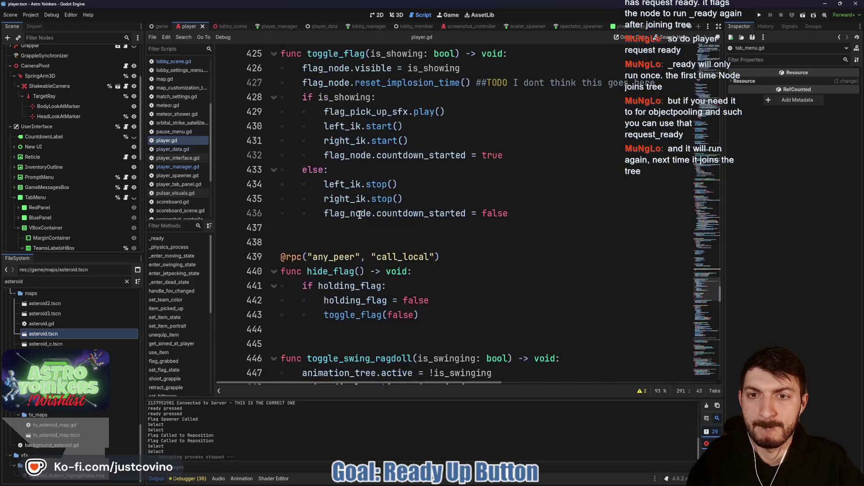
scroll(359, 214, "down", 6)
scroll(360, 214, "up", 6)
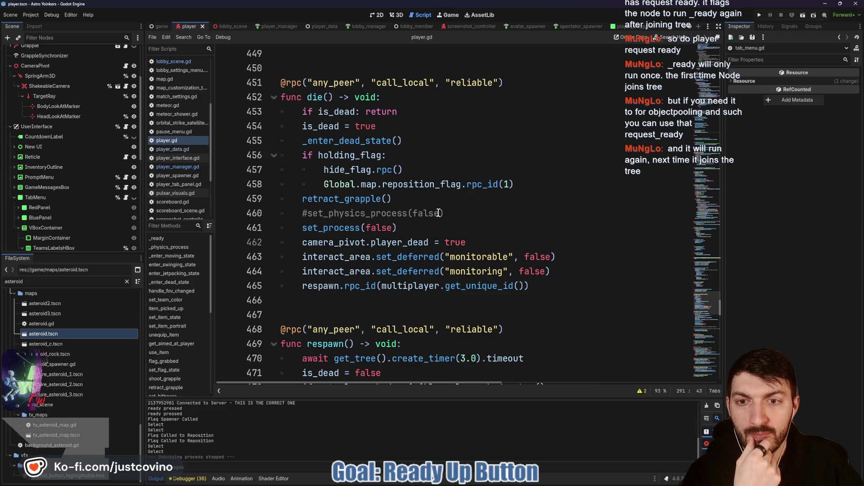
left_click(419, 141)
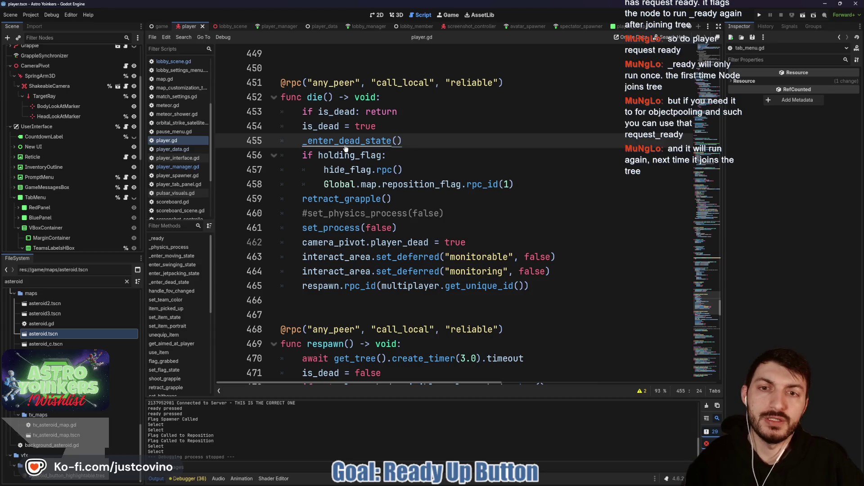
left_click(345, 147, "ctrl")
left_click(546, 243)
key("Return")
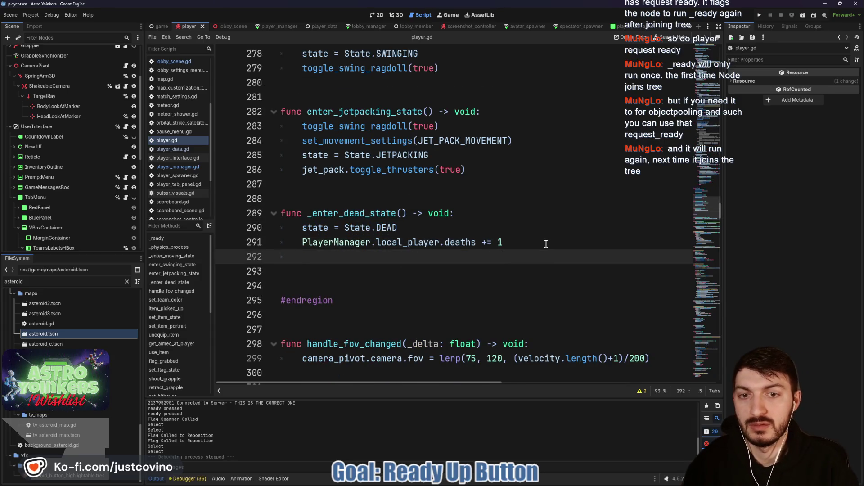
Step: Replace line 291's deaths increment with PlayerManager.request_player_death(), save player.gd, and run the project
left_click_drag(505, 243, 297, 242)
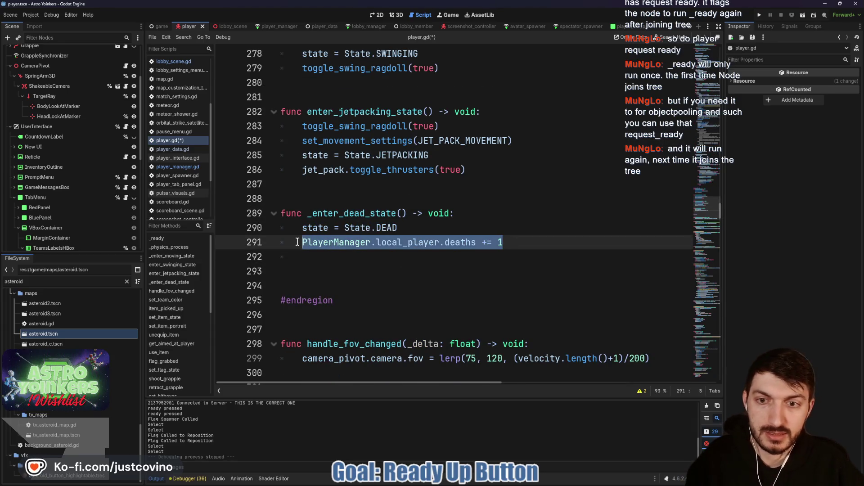
type("PlayerM")
key("Return")
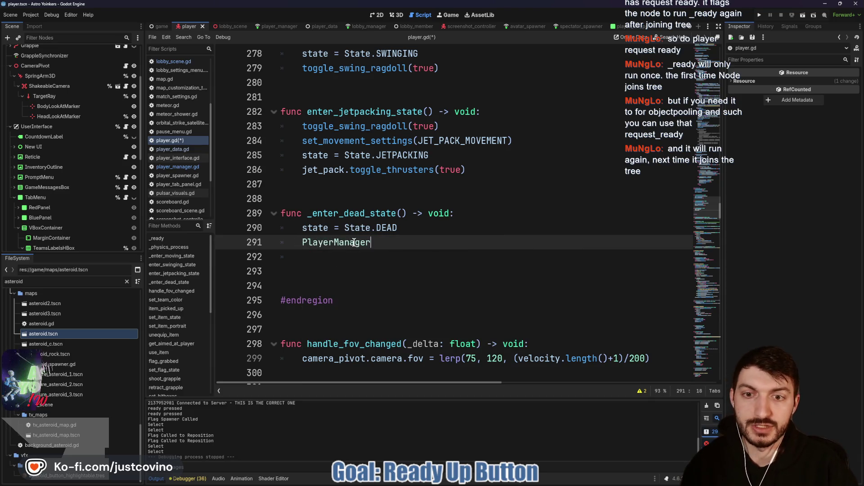
type(".request")
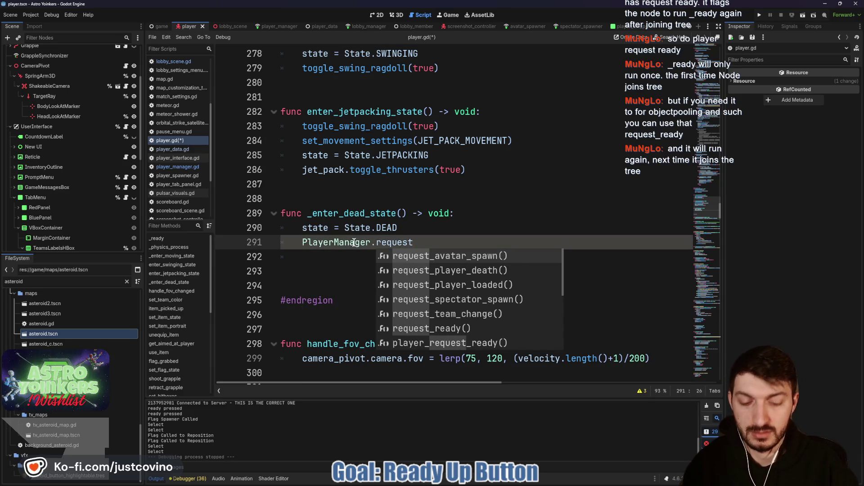
type("_player")
key("Return")
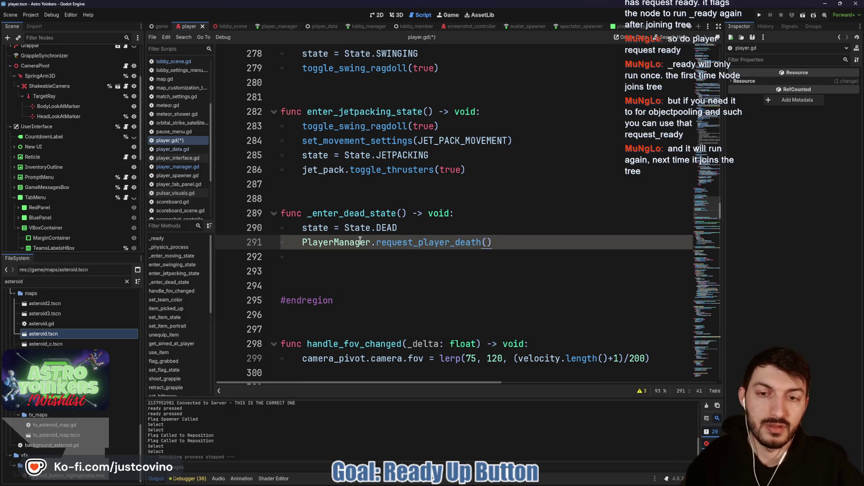
left_click(347, 258)
key("ctrl+s")
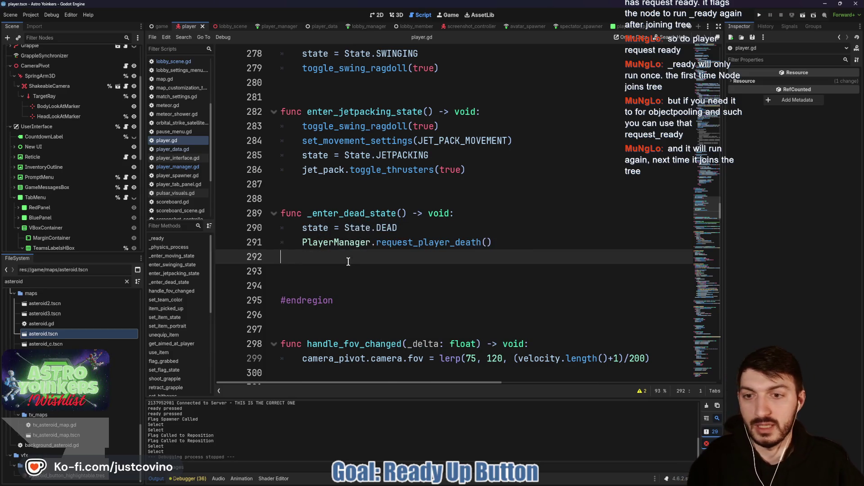
key("BackSpace")
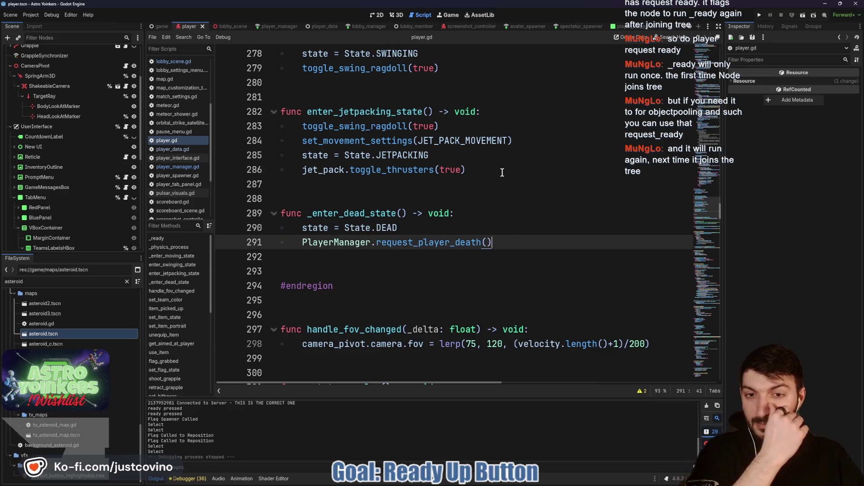
left_click(759, 17)
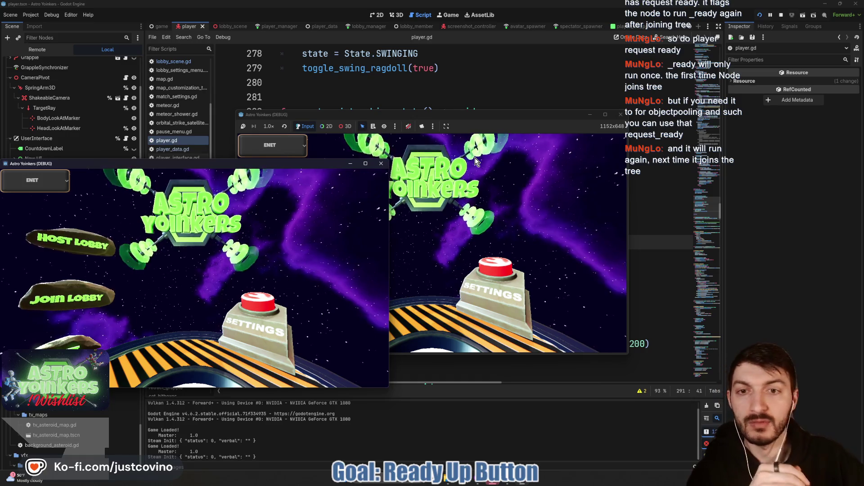
Step: Arrange the two debug game windows side by side and host a lobby, picking its type
mouse_move(207, 166)
left_mouse_down()
mouse_move(653, 135)
mouse_move(642, 151)
left_mouse_up()
left_click_drag(513, 115, 318, 128)
left_click(112, 220)
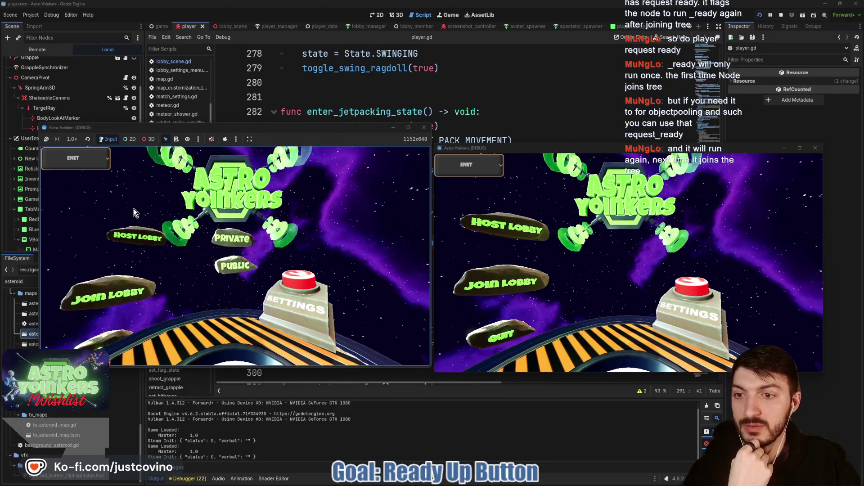
left_click(239, 229)
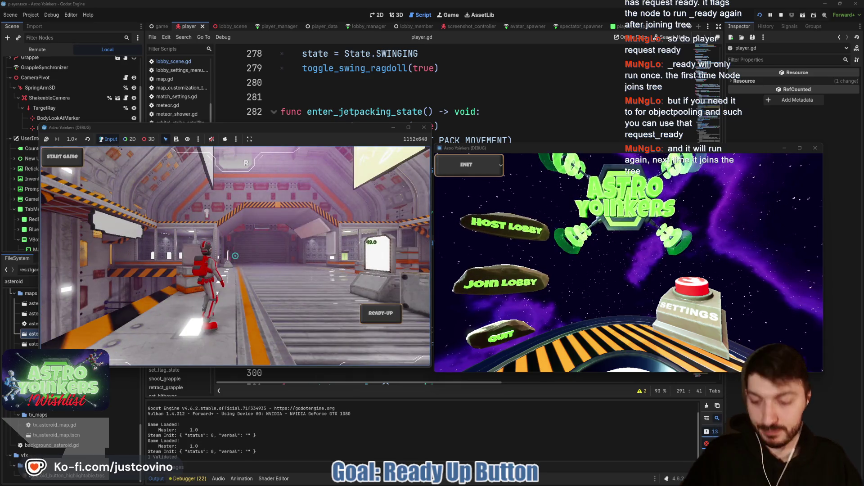
Step: Join the hosted lobby from the second window, then mark both the second player and the host as ready
left_click(505, 280)
left_click(520, 271)
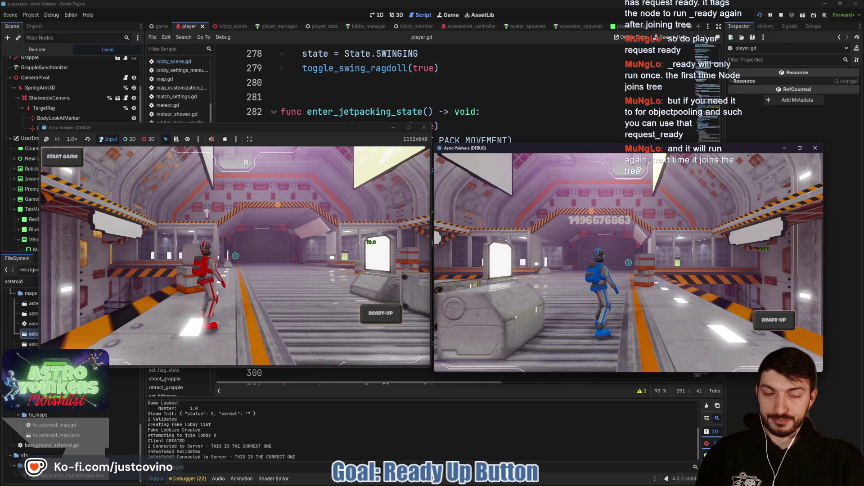
left_click(774, 319)
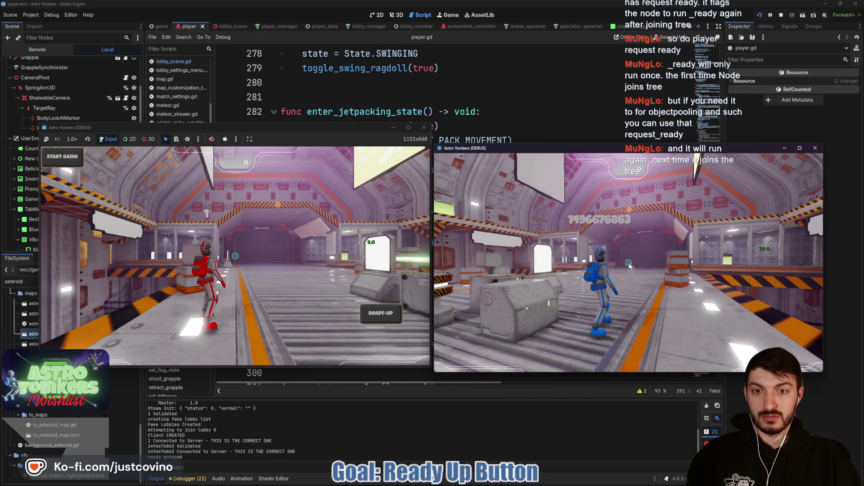
key("alt+Tab")
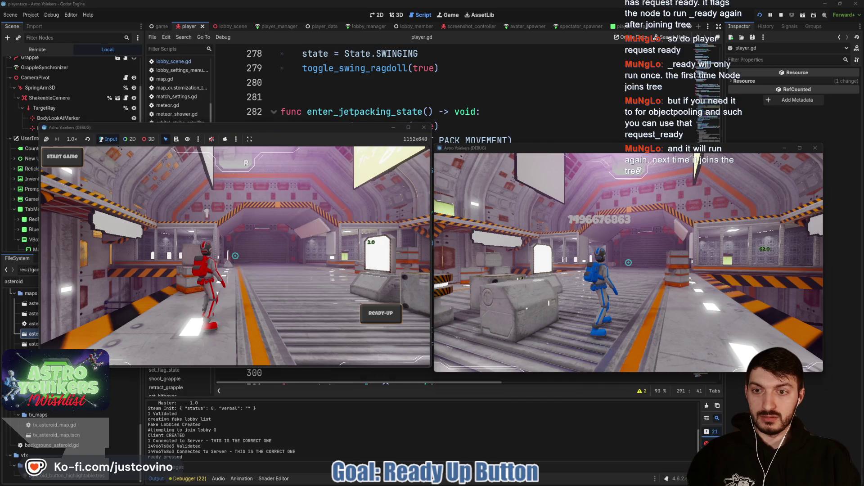
left_click(377, 314)
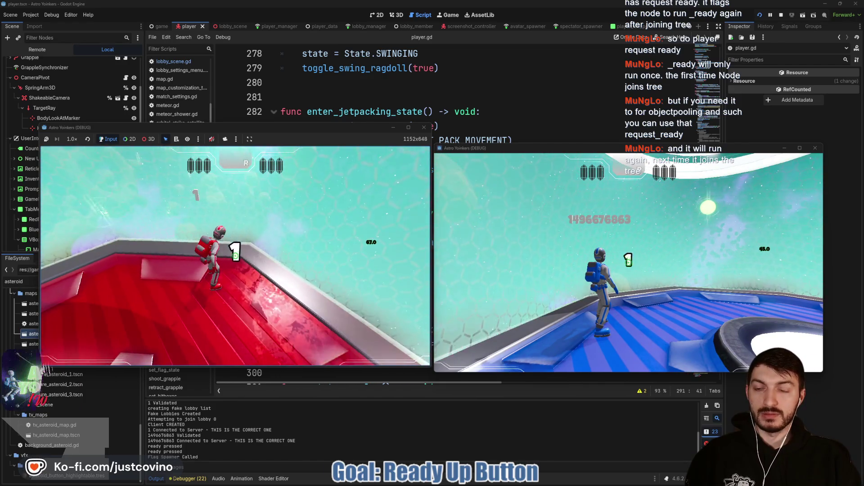
Step: Send the red and blue players off the platforms, toggle the Team Red/Team Blue scoreboard in each window, then stop with F8
key("space")
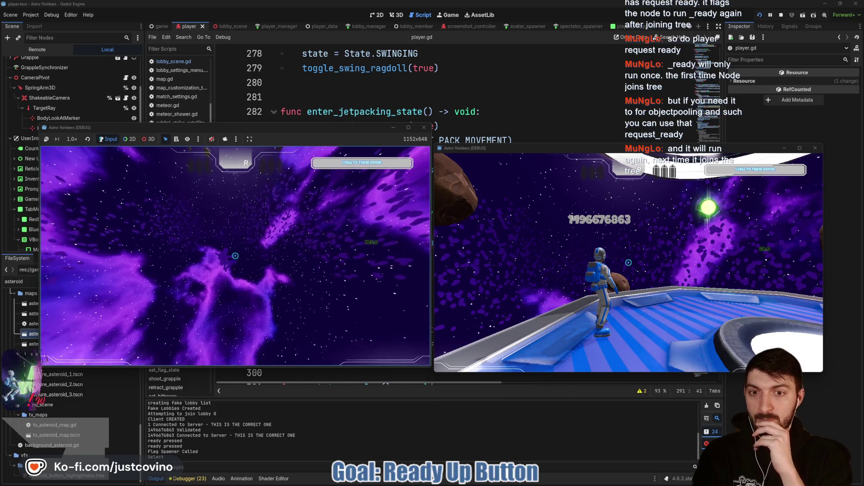
key("Tab")
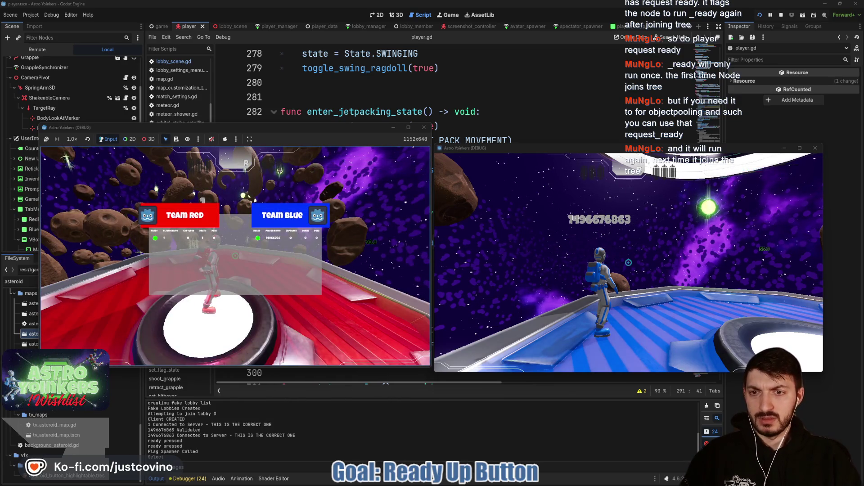
key("Tab")
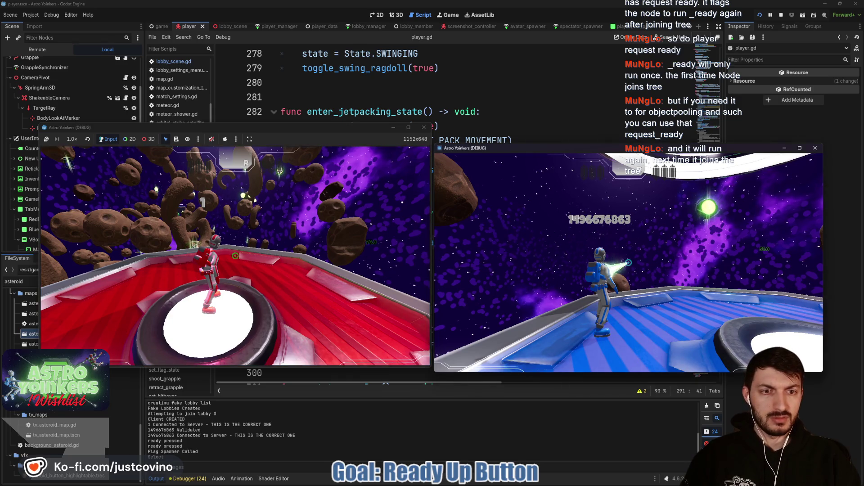
key("Tab")
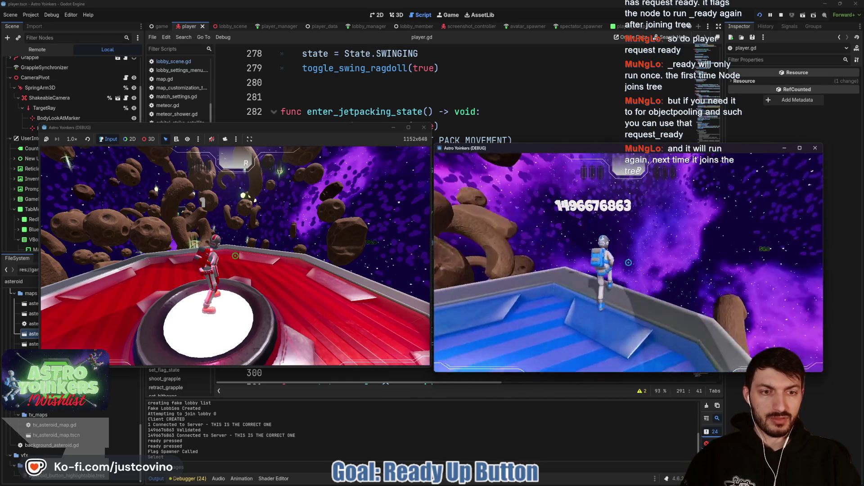
key("w")
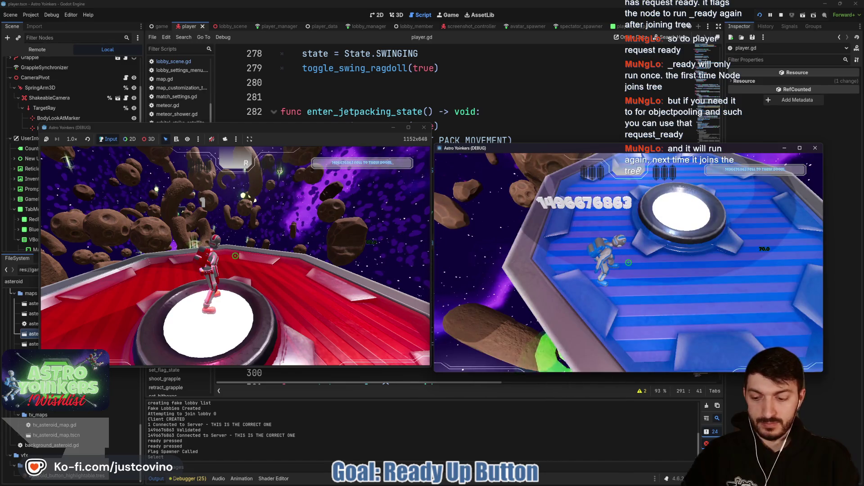
key("Tab")
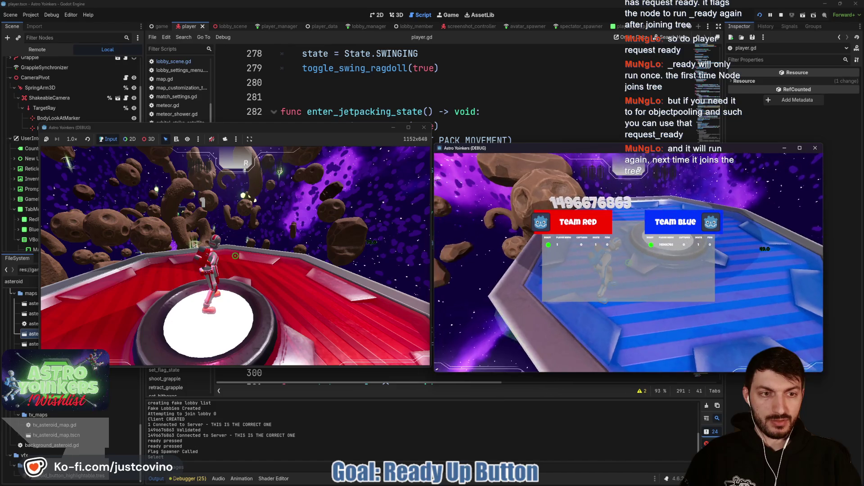
key("Tab")
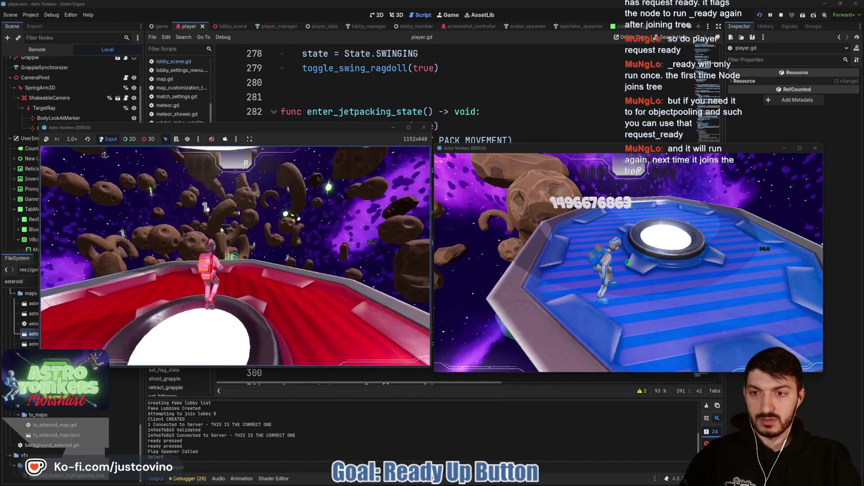
key("Tab")
key("Tab")
key("F8")
key("Down")
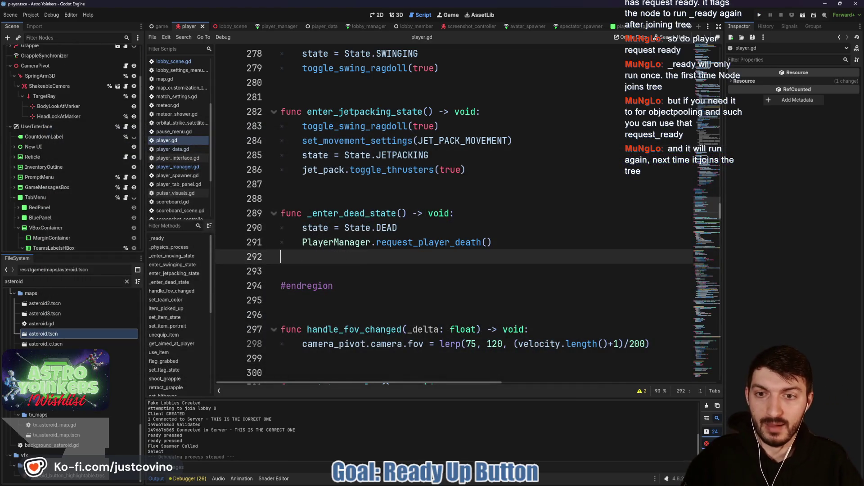
Step: Commit the seven files as 'player death request', push to origin, and return to player.gd
left_click(485, 483)
left_click(252, 305)
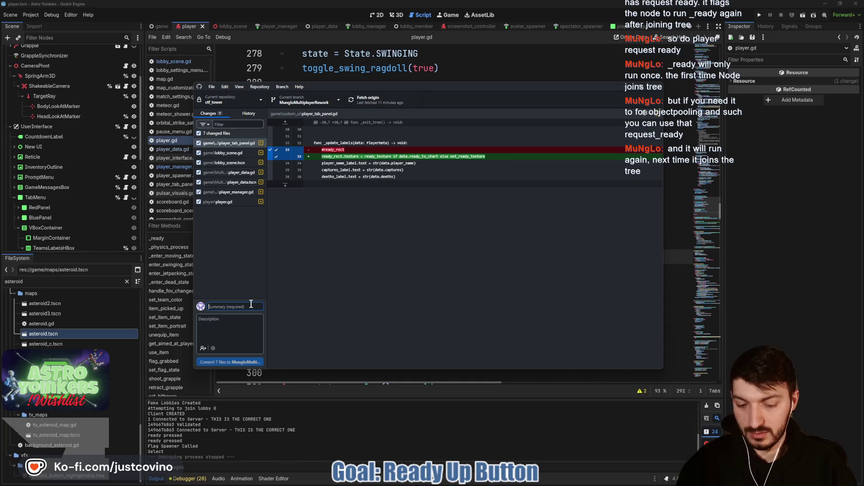
type("yer death request")
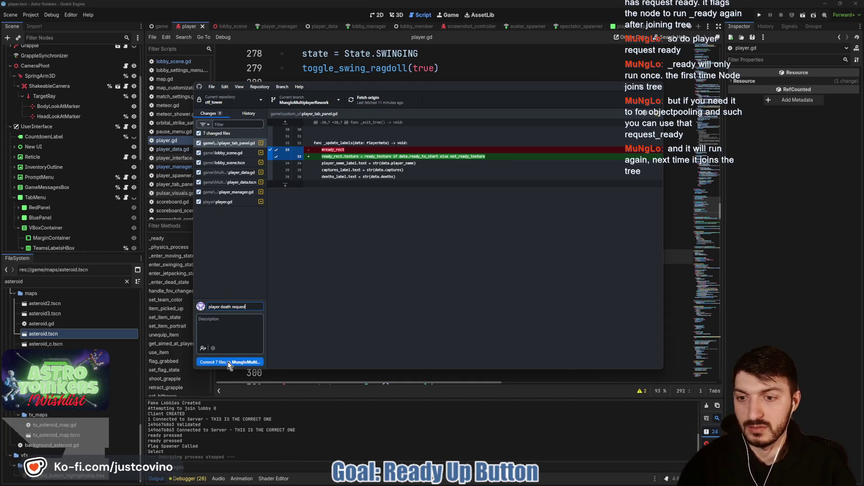
left_click(228, 361)
left_click(546, 178)
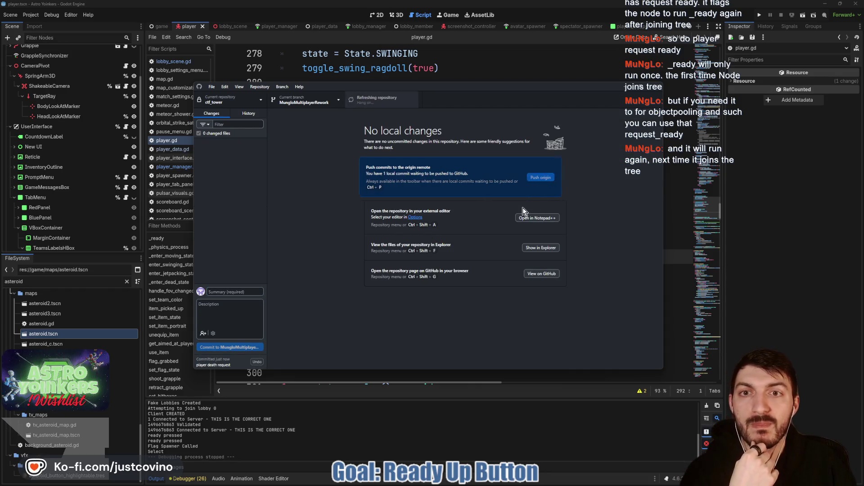
left_click(510, 72)
left_click(432, 91)
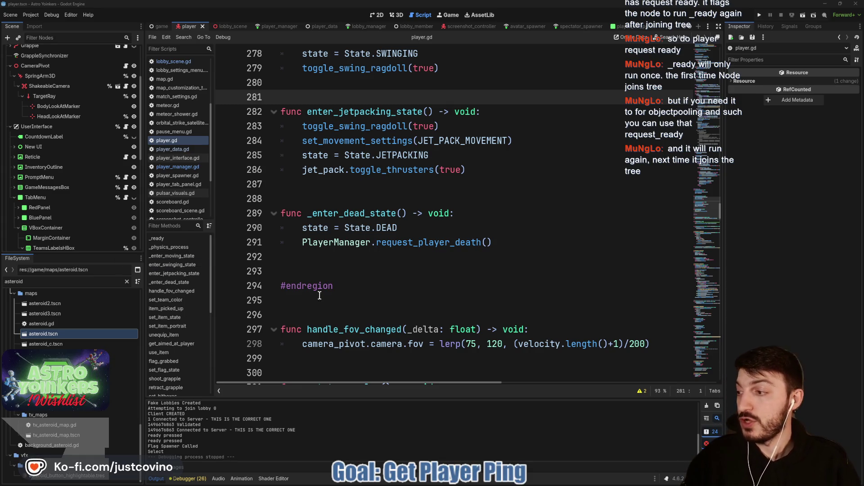
Step: Put the caret on player.gd line 293, then bring the web browser to the front
left_click(370, 272)
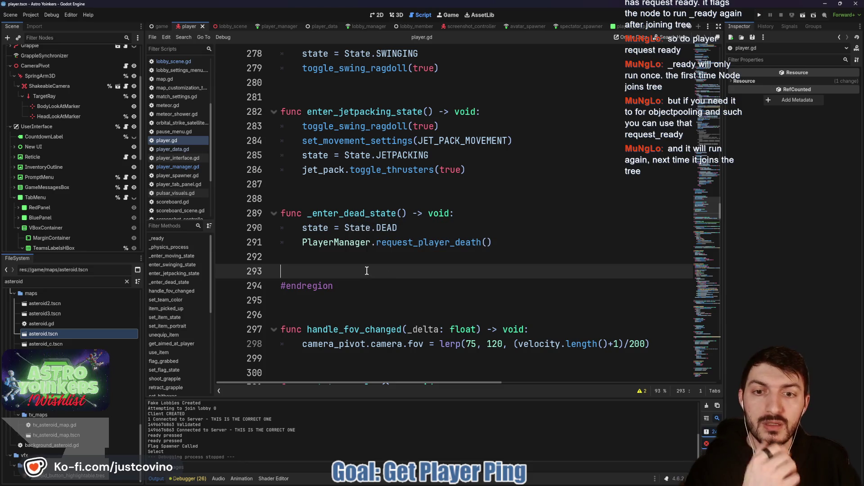
left_click(469, 483)
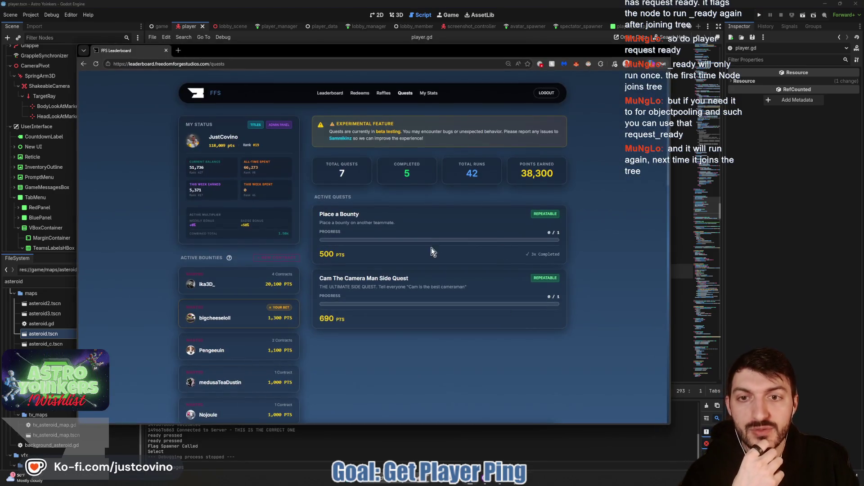
Step: Search Google for 'how to get player ping in Godot' and expand the full AI overview
left_click(177, 51)
type("how to get player pi")
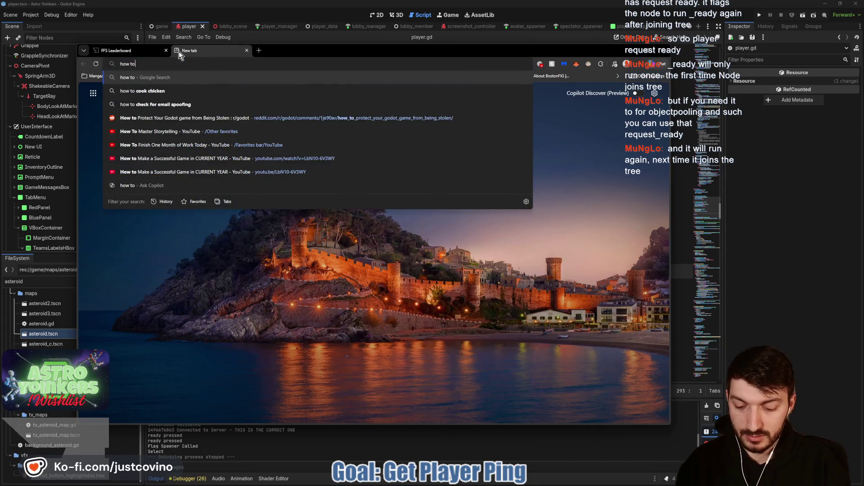
type("ng in Godot")
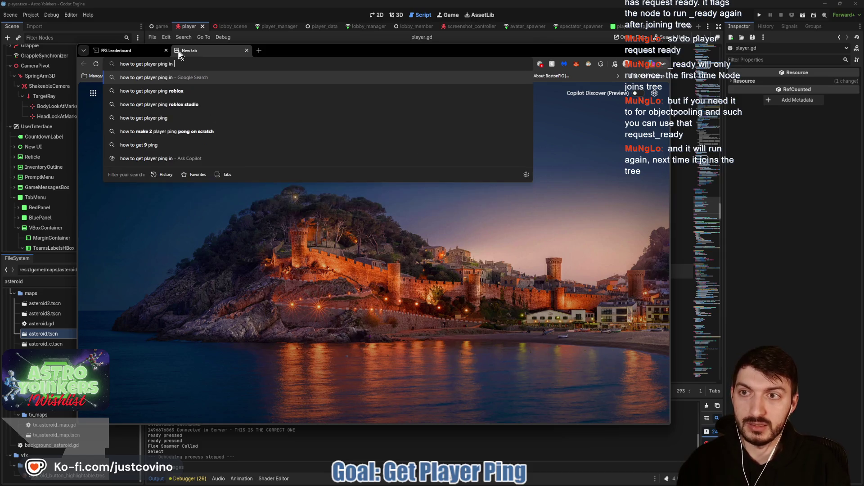
key("Return")
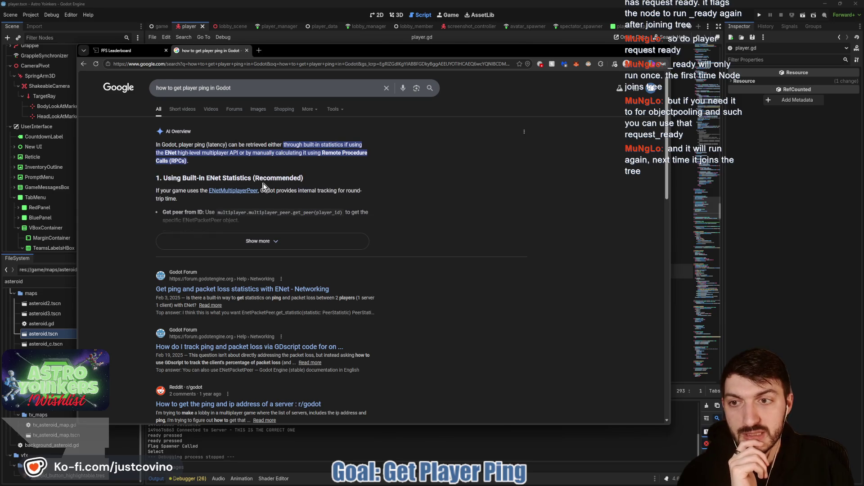
left_click(300, 148)
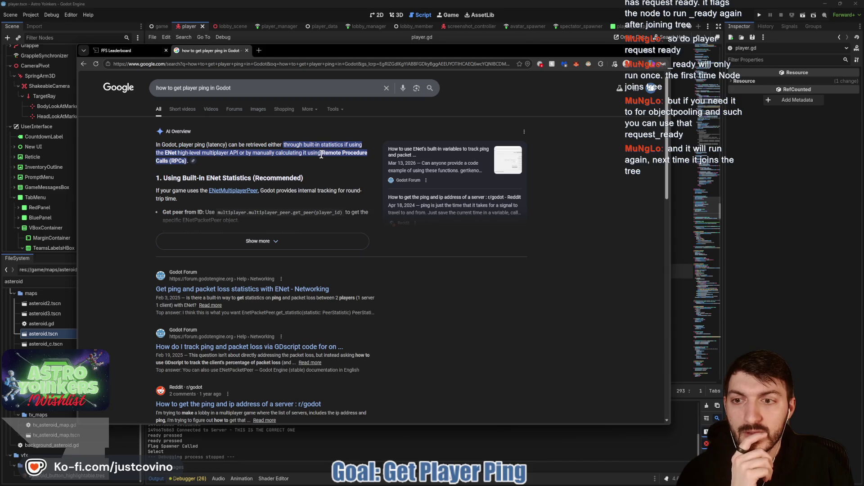
left_click(274, 241)
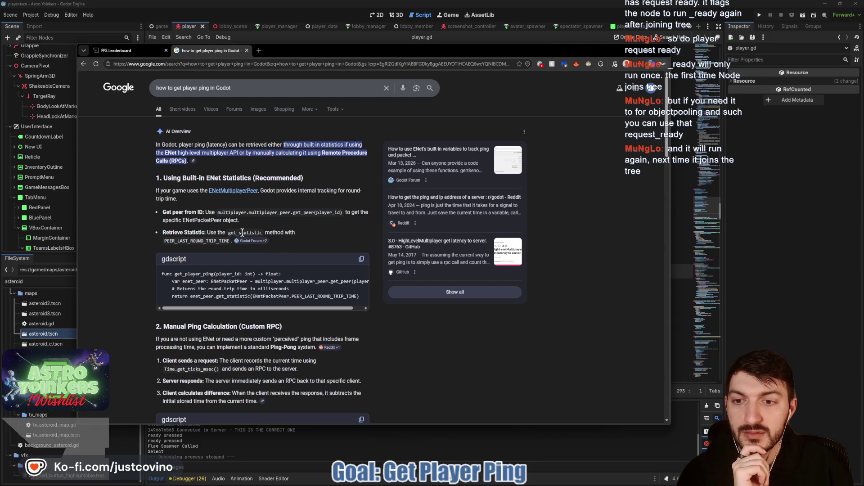
Step: Go to the Godot documentation site from the address bar
left_click(238, 65)
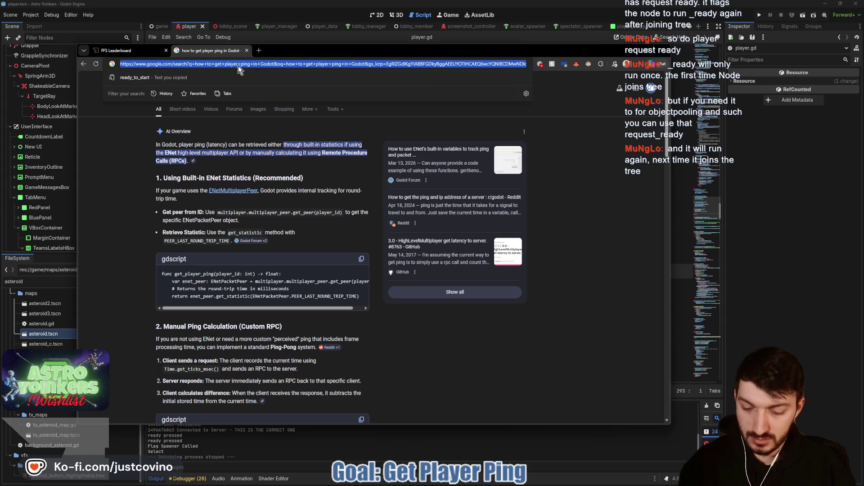
type("godot docs")
key("Return")
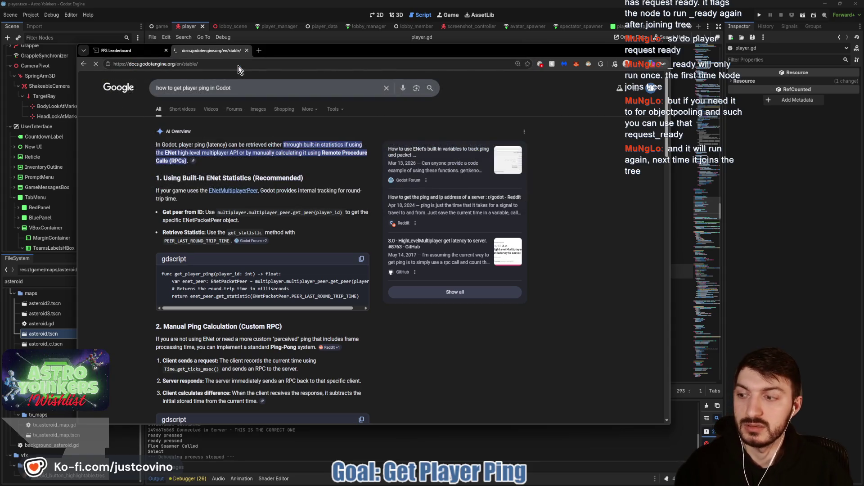
Step: Search the docs for get_statistic and open ENetPacketPeer's get_statistic method description
left_click(182, 116)
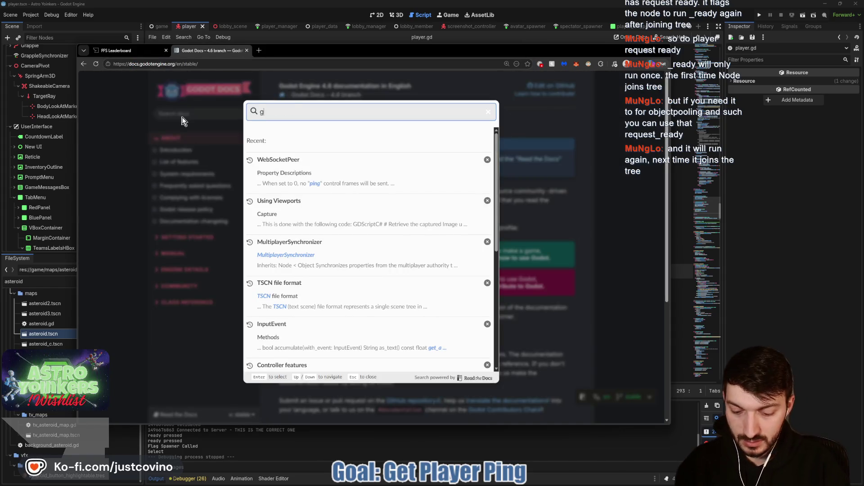
type("et_statistic")
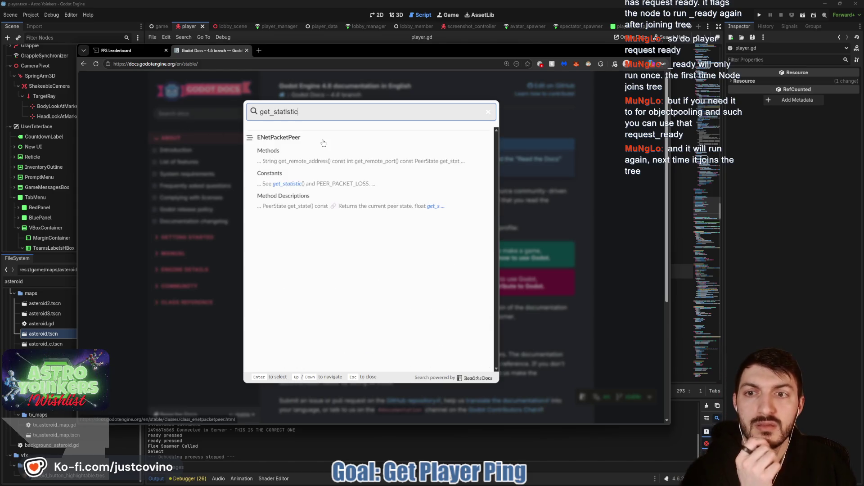
left_click(323, 142)
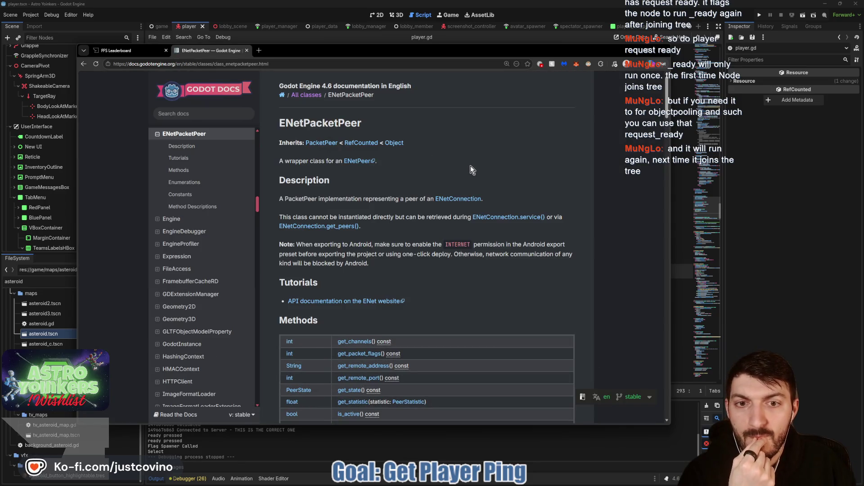
scroll(447, 163, "down", 5)
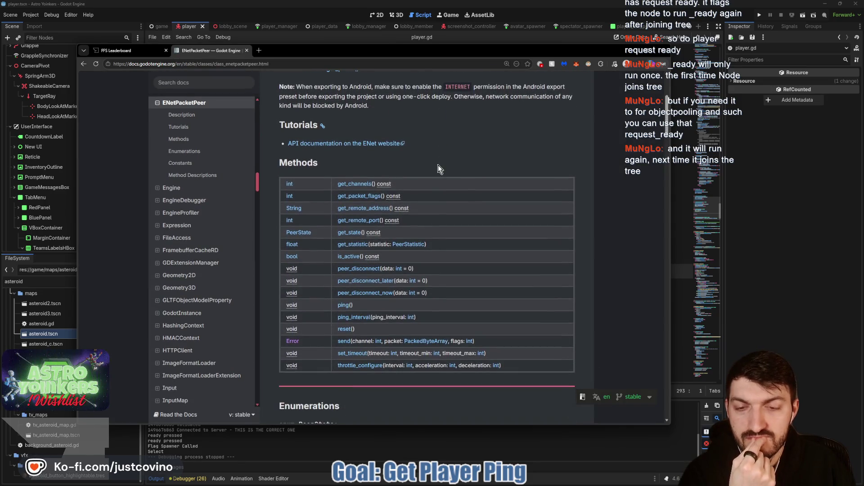
left_click(353, 244)
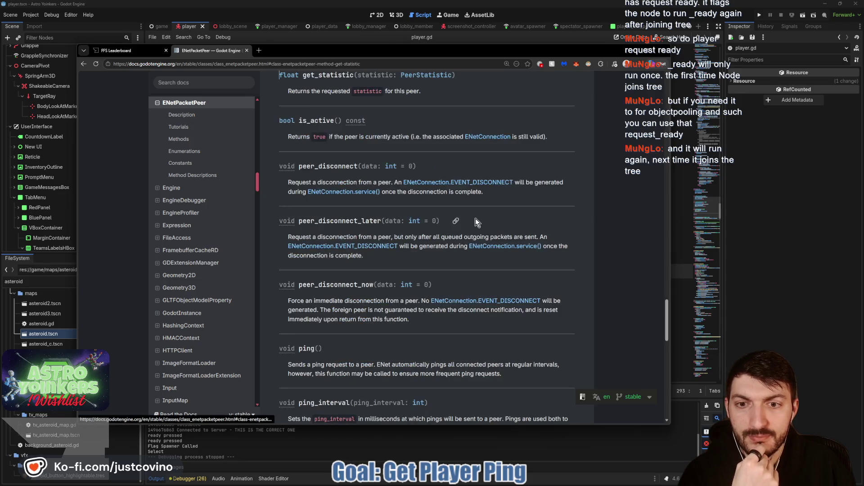
scroll(375, 177, "up", 3)
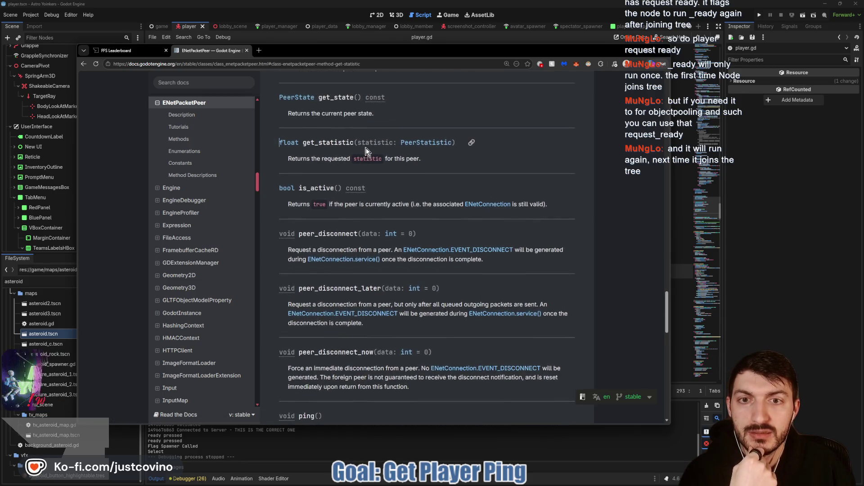
Step: Read through the PeerStatistic values, highlight PEER_ROUND_TRIP_TIME, and return to the Godot editor
left_click(426, 143)
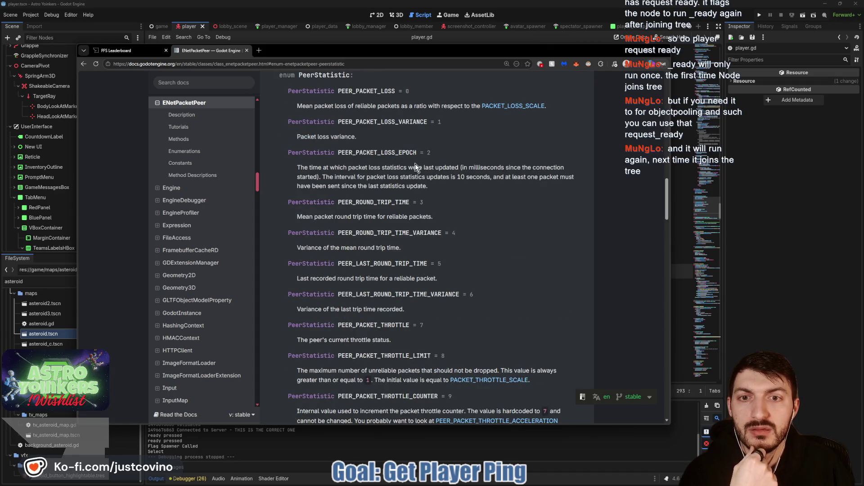
scroll(464, 150, "down", 2)
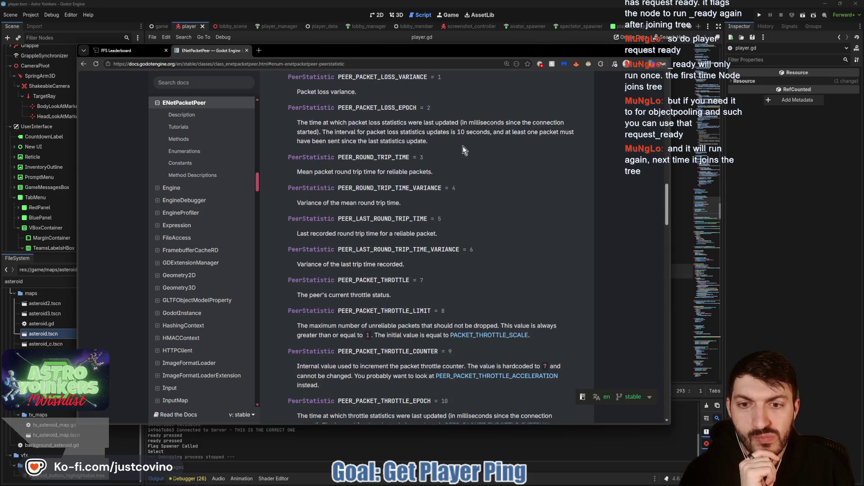
scroll(463, 150, "down", 6)
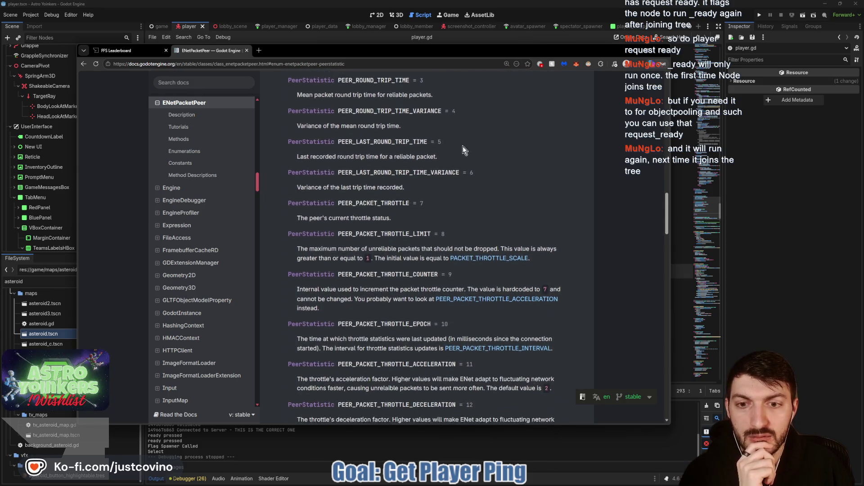
scroll(464, 150, "down", 5)
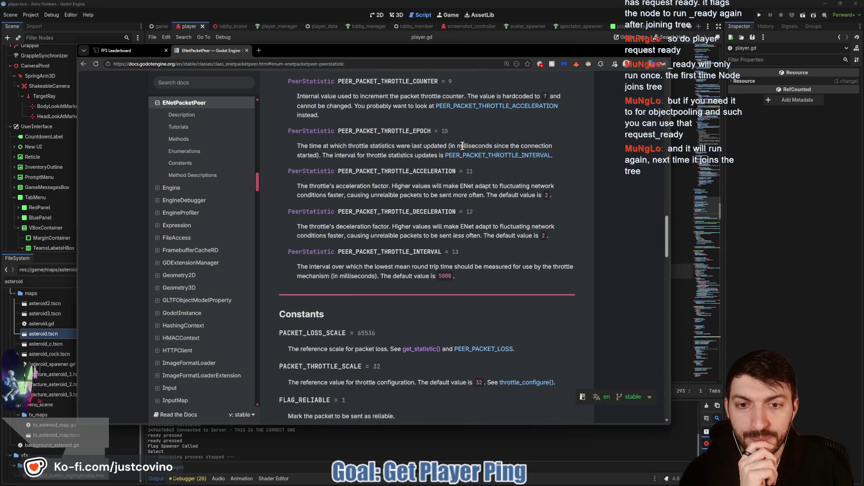
scroll(462, 146, "down", 1)
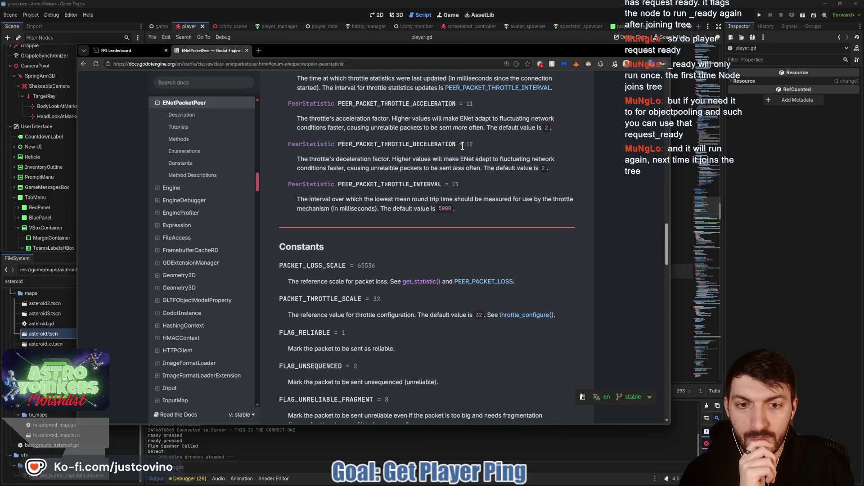
scroll(462, 146, "down", 2)
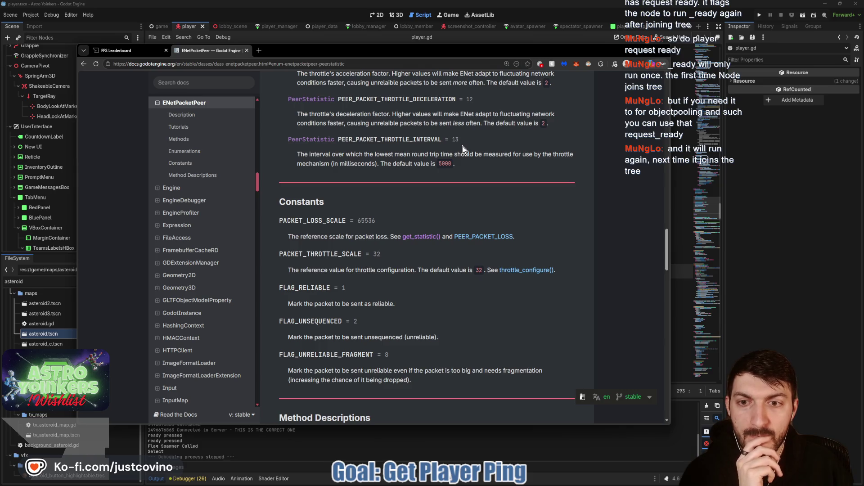
scroll(463, 149, "down", 1)
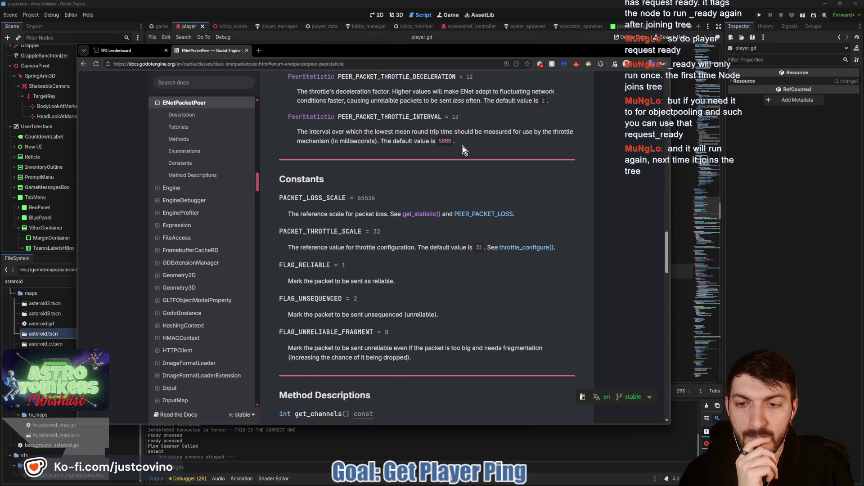
scroll(464, 149, "down", 5)
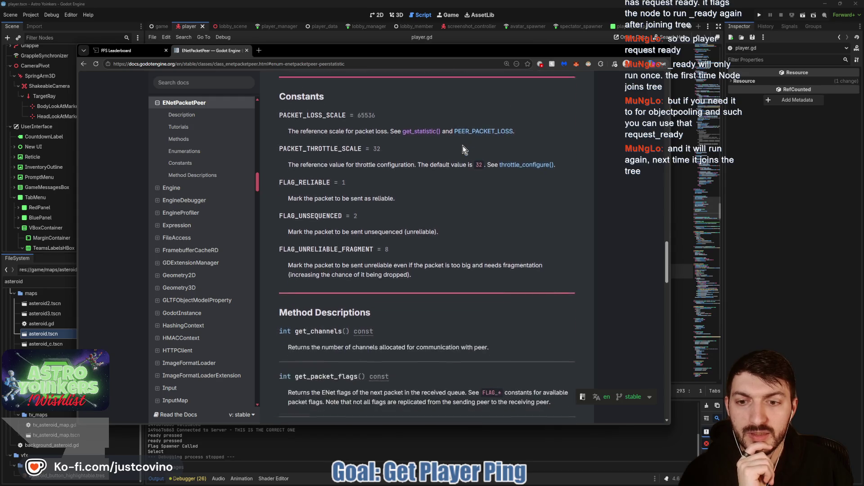
scroll(462, 146, "down", 2)
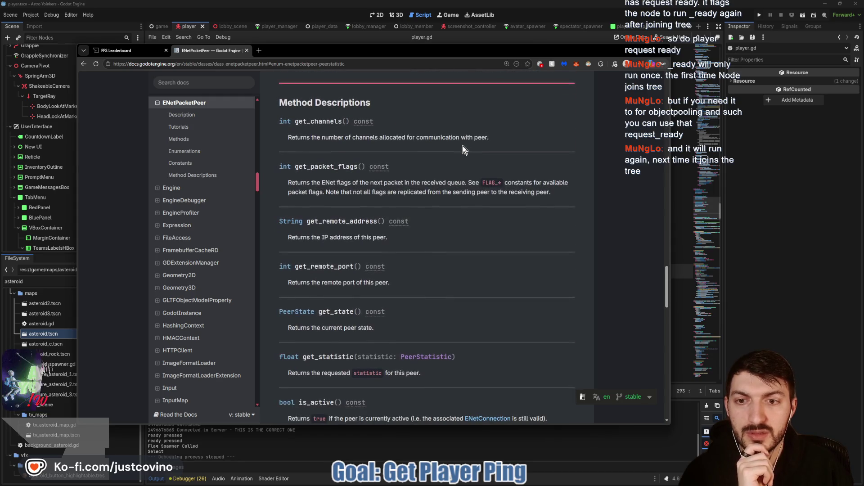
scroll(463, 149, "down", 2)
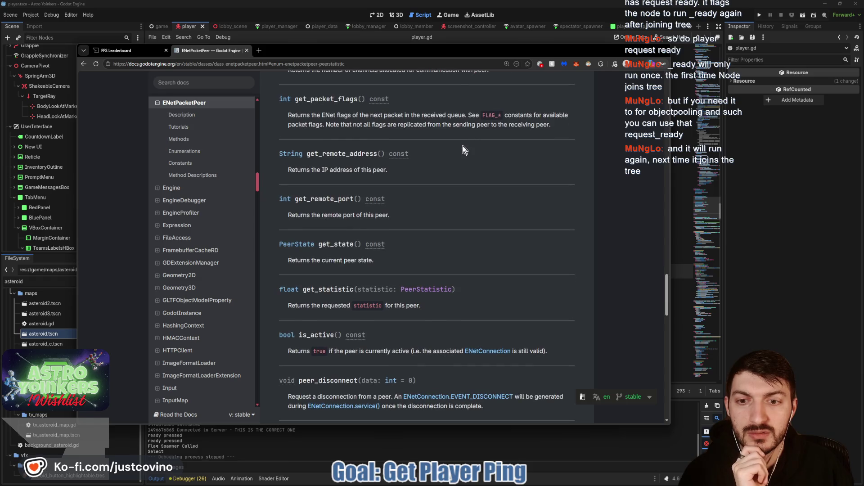
scroll(462, 146, "down", 2)
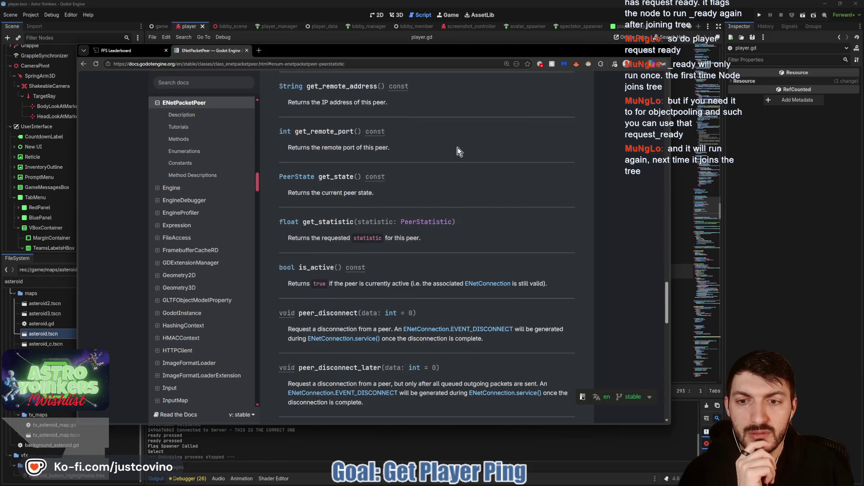
scroll(459, 149, "down", 2)
scroll(456, 151, "up", 10)
scroll(456, 150, "up", 5)
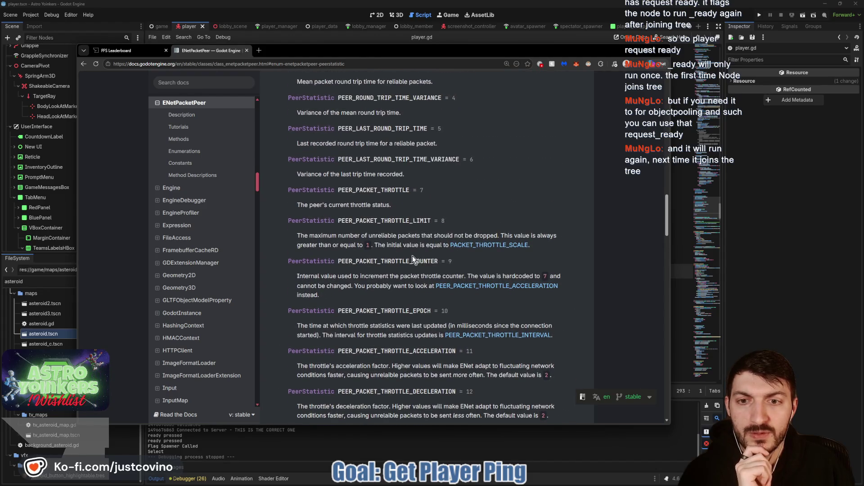
scroll(412, 256, "up", 2)
scroll(387, 165, "up", 2)
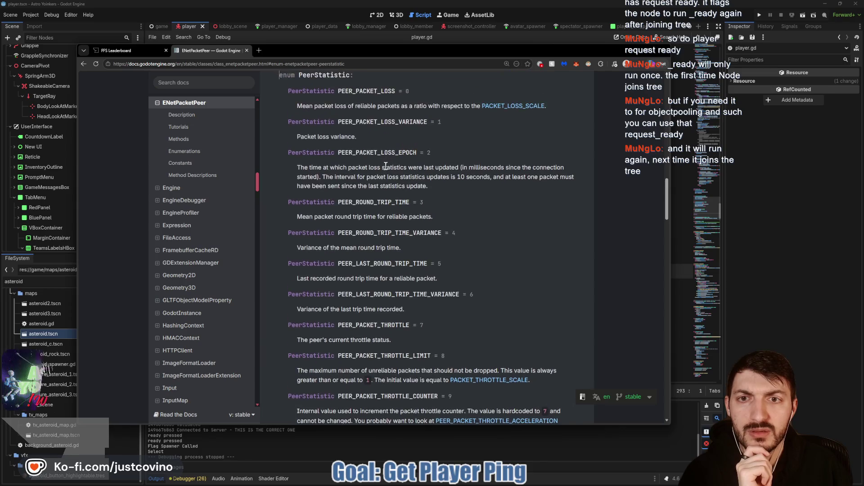
scroll(386, 166, "up", 2)
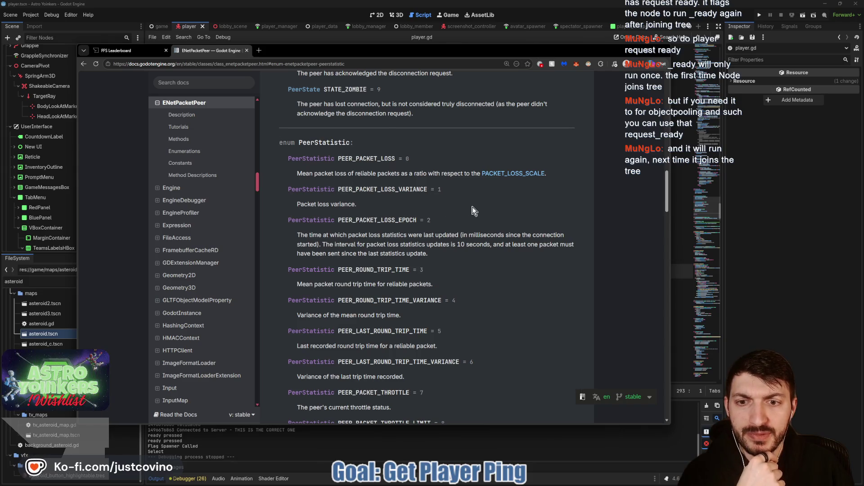
scroll(430, 193, "down", 1)
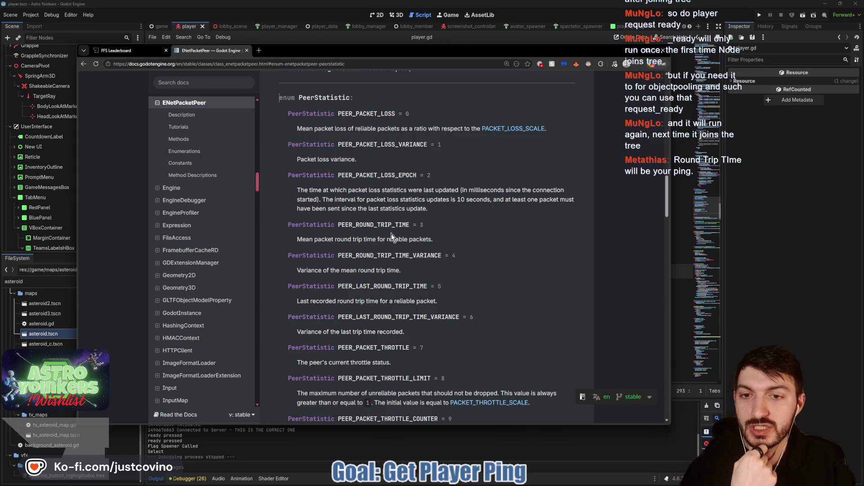
double_click(372, 223)
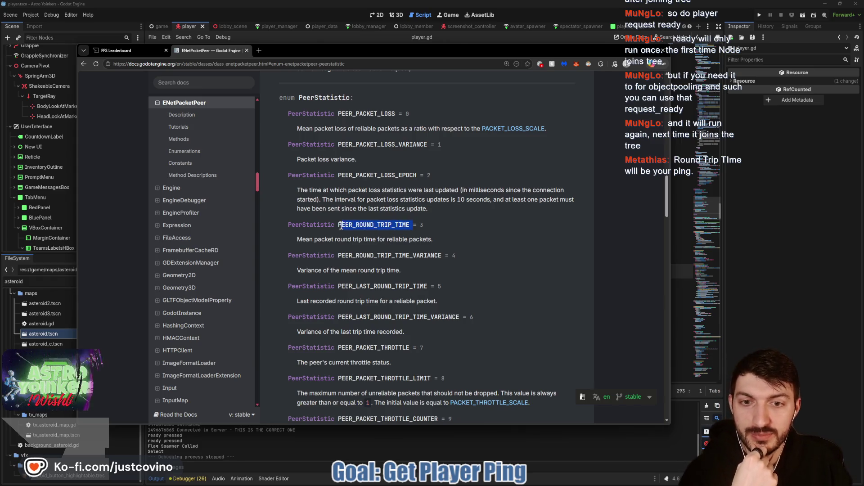
left_click(677, 245)
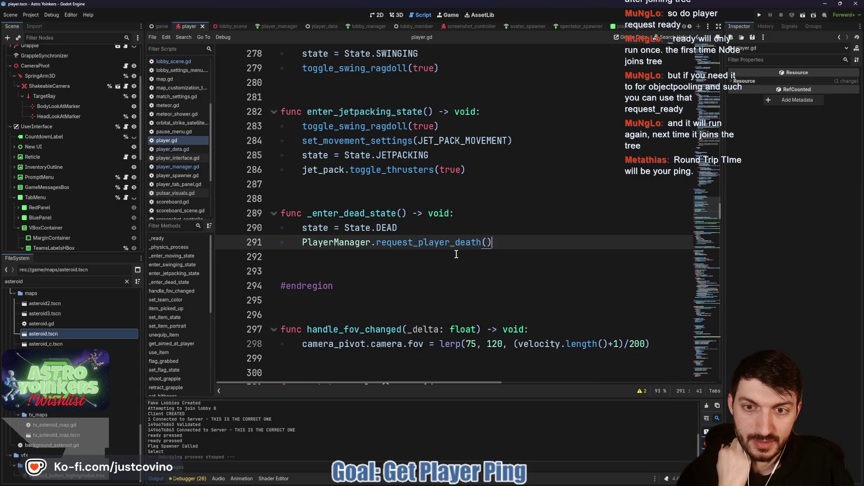
Step: In player_tab_panel.gd, replace line 37's #ping comment with multiplayer.multiplayer_peer.get_ to browse available getters
left_click(628, 26)
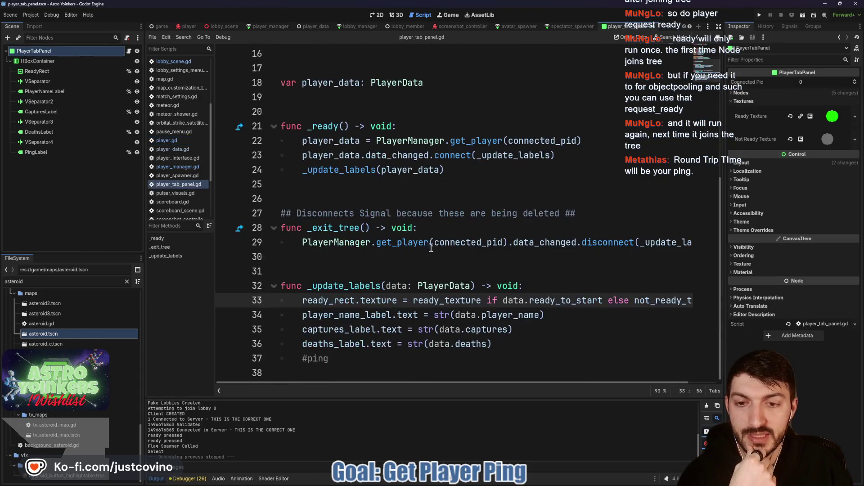
left_click(335, 357)
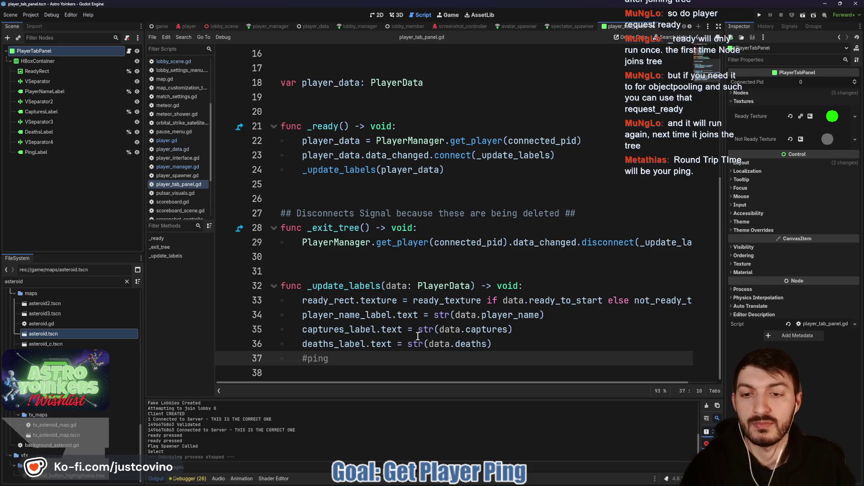
key("ctrl+BackSpace")
type("multip")
key("BackSpace")
key("BackSpace")
key("Return")
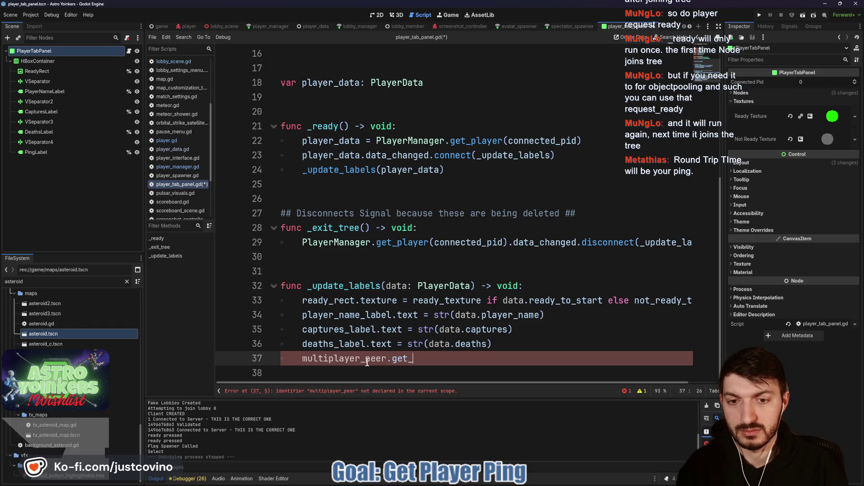
key("BackSpace")
key("BackSpace")
key("BackSpace")
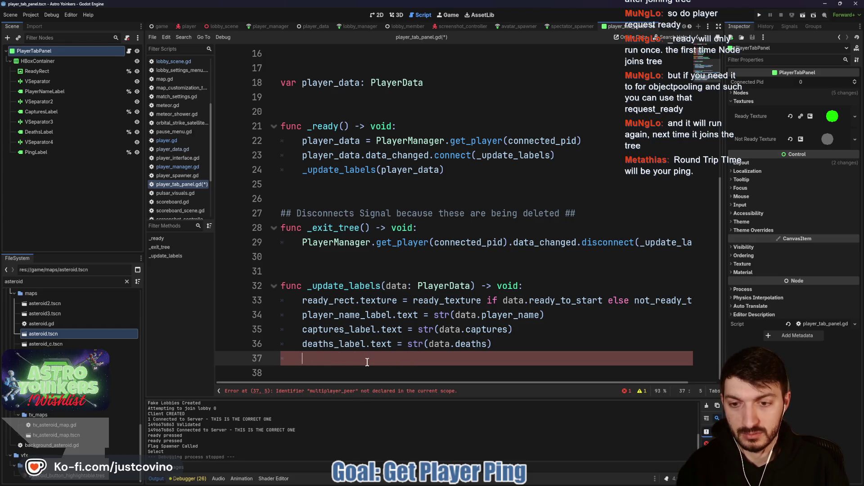
type("multiplayer")
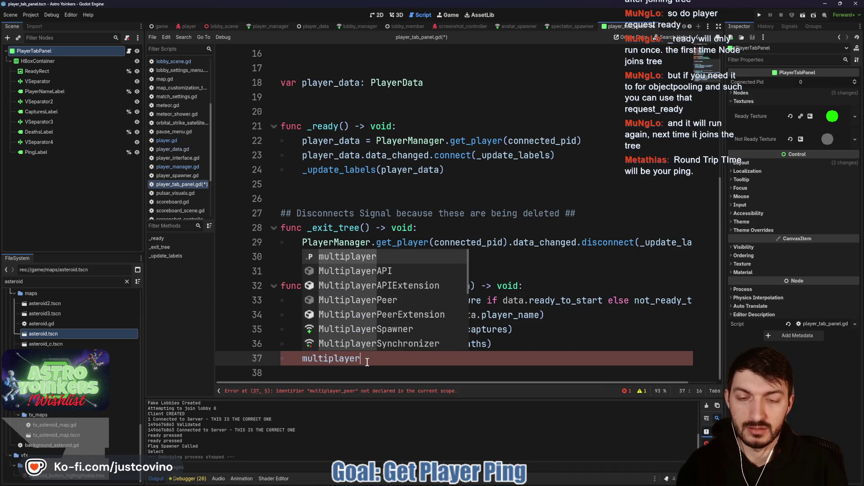
type(".mu")
key("Return")
type(".get_sta")
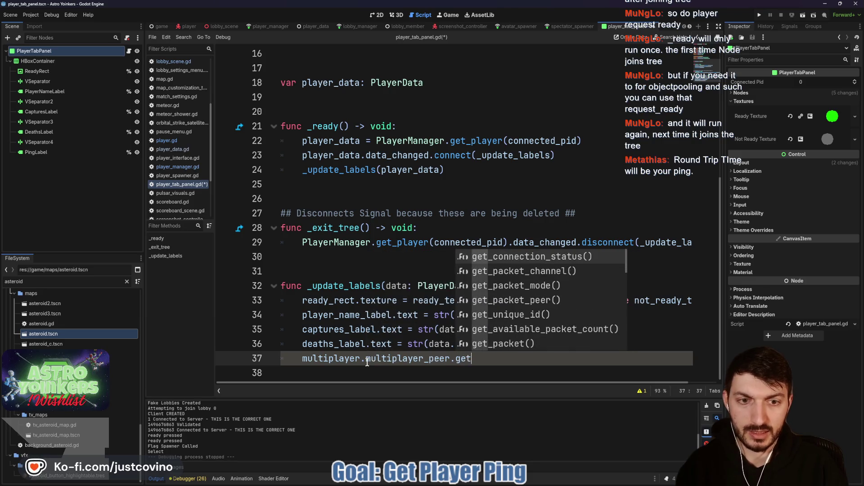
type("t")
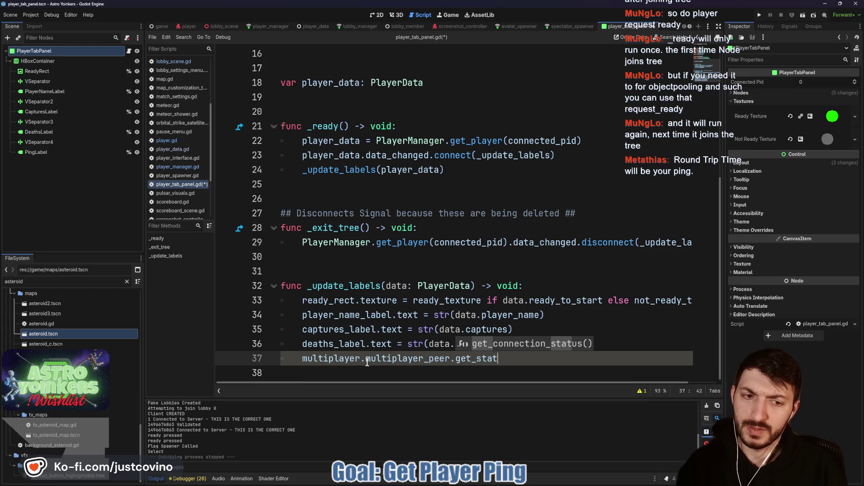
key("BackSpace")
key("BackSpace")
key("BackSpace")
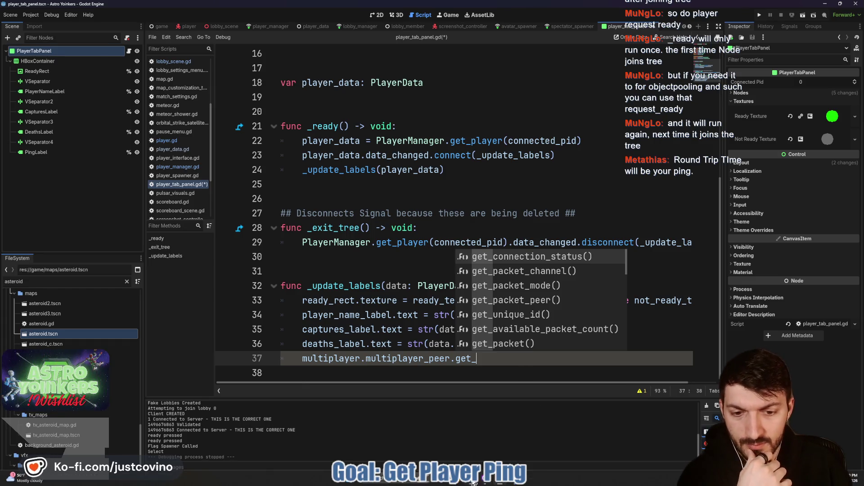
left_click(497, 485)
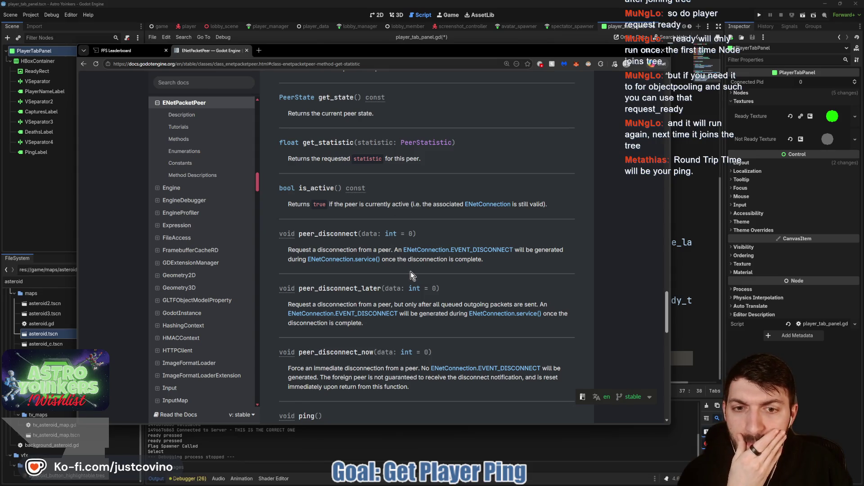
scroll(407, 269, "up", 3)
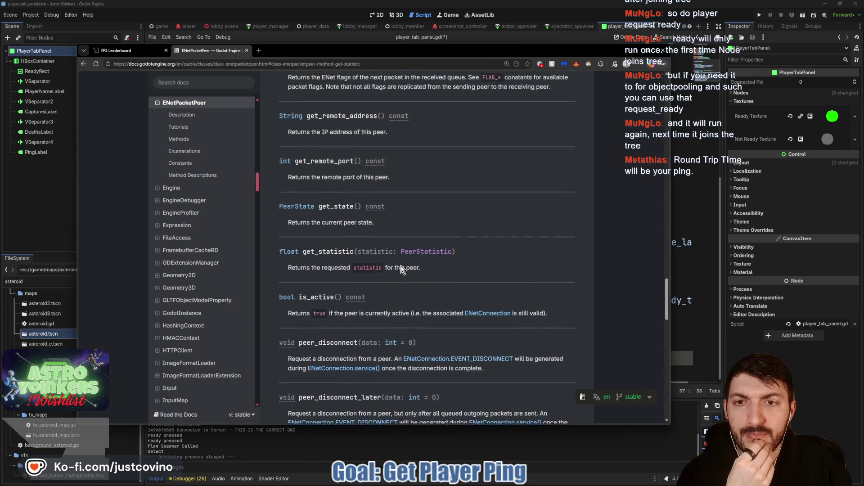
scroll(402, 269, "up", 8)
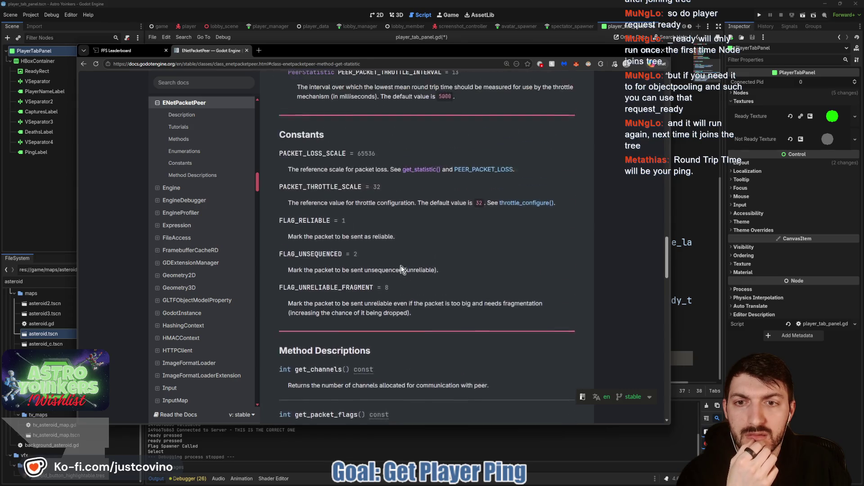
scroll(402, 269, "up", 1)
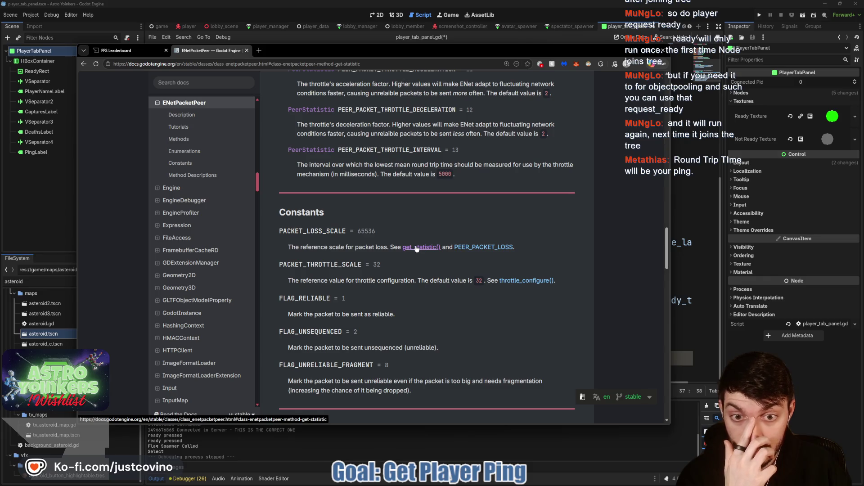
left_click(417, 248)
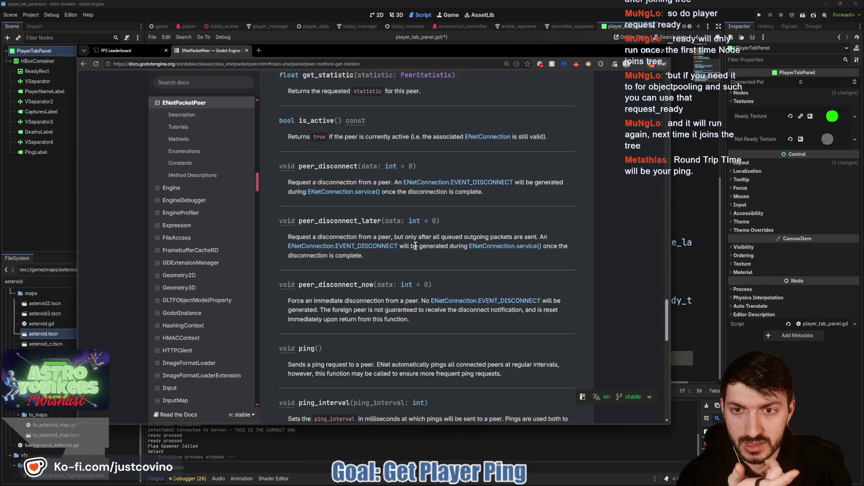
scroll(408, 249, "up", 20)
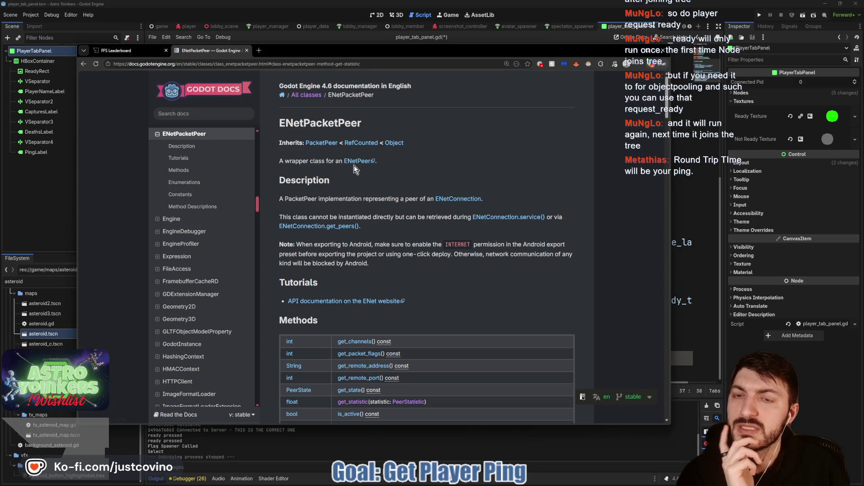
left_click(360, 161)
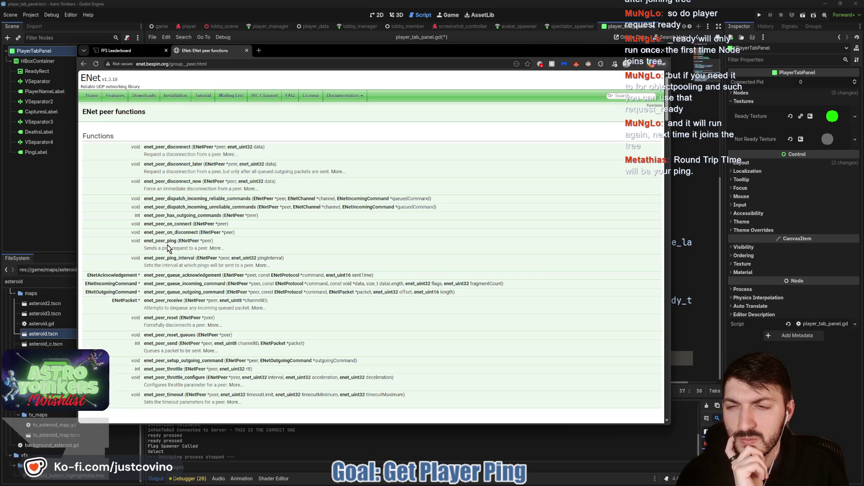
left_click(84, 64)
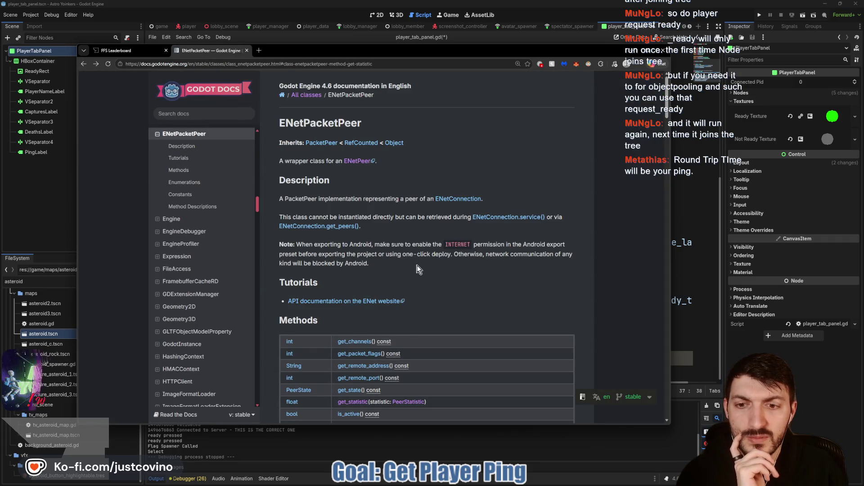
scroll(414, 268, "down", 2)
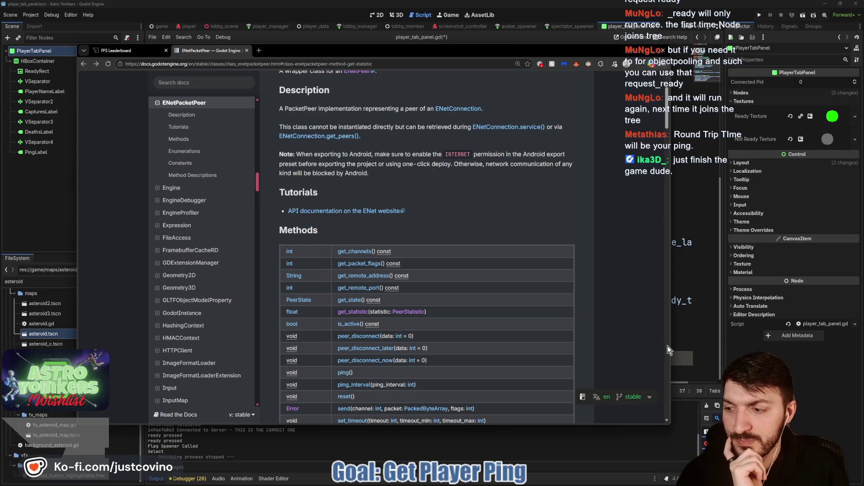
scroll(668, 345, "down", 7)
left_click(691, 336)
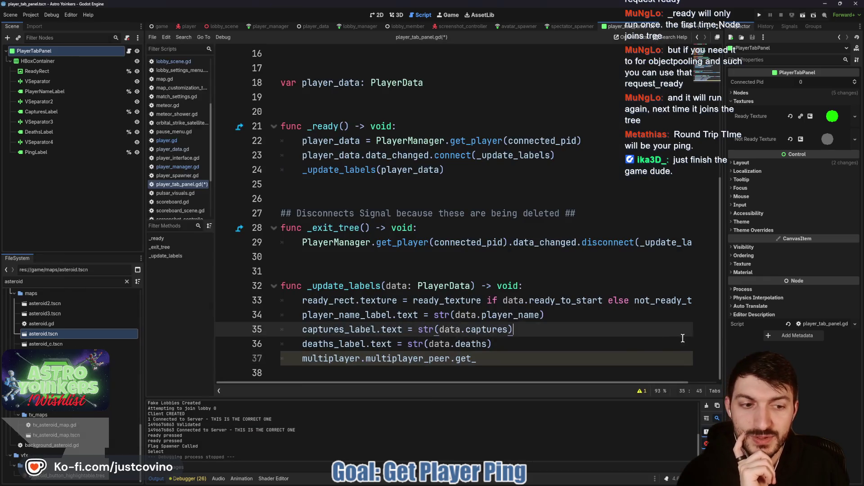
Step: On line 37, replace the partial peer text with SteamMultiplayerPeer.get via autocomplete
left_click(497, 356)
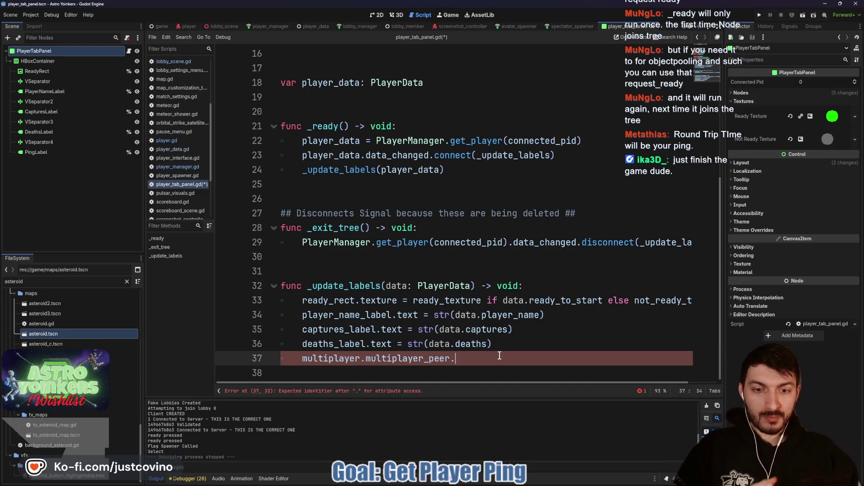
key("BackSpace")
key("BackSpace")
key("BackSpace")
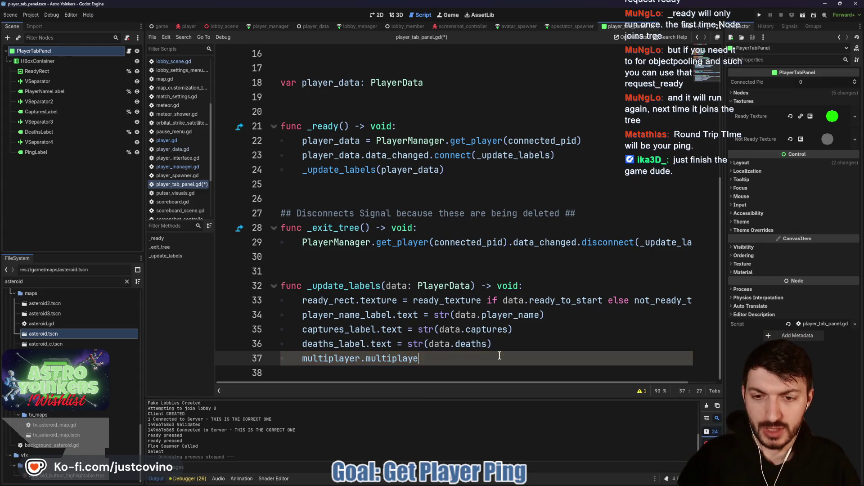
key("BackSpace")
key("BackSpace")
key("BackSpace")
type("Steam")
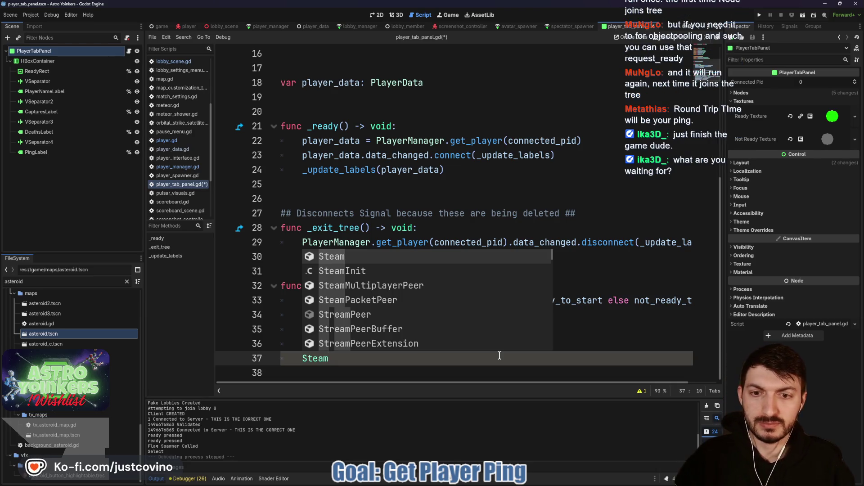
key("Down")
key("Down")
key("Return")
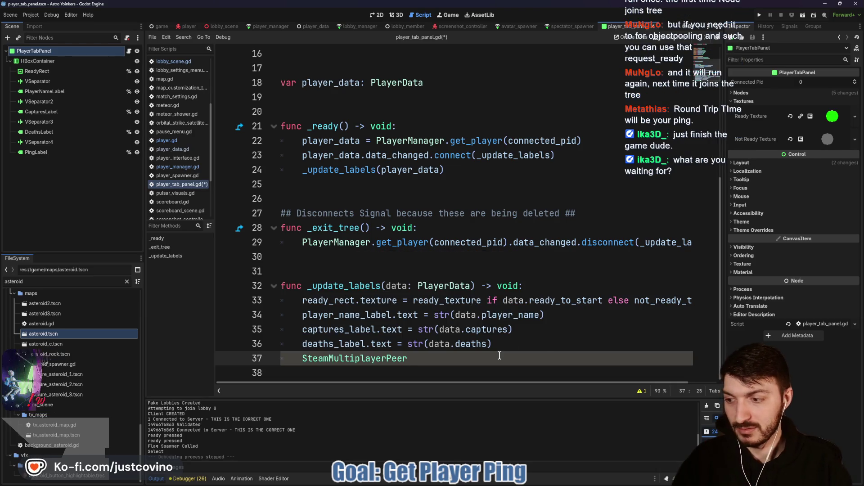
type(".g")
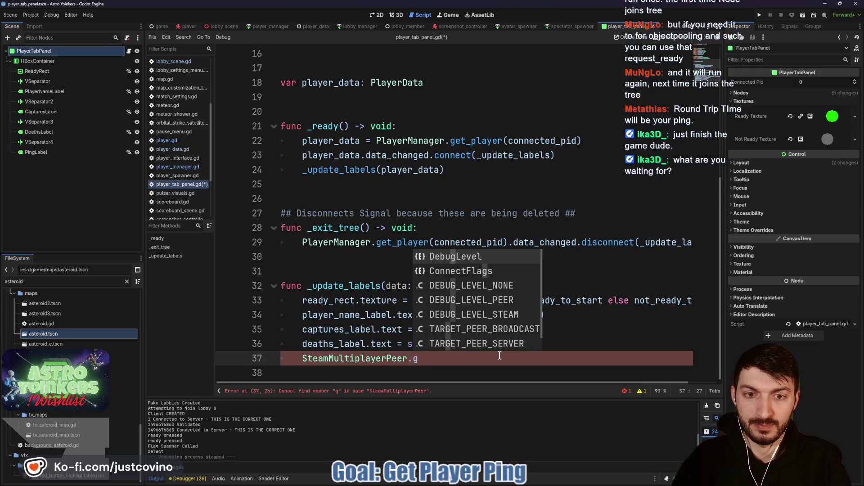
type("et")
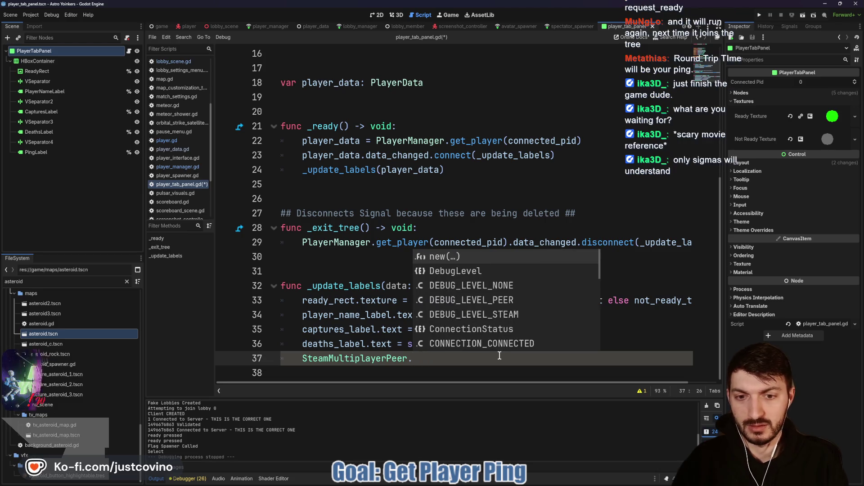
Step: Try Steam member completions on line 37: get_stati, get_ping, then peer
key("BackSpace")
key("BackSpace")
key("BackSpace")
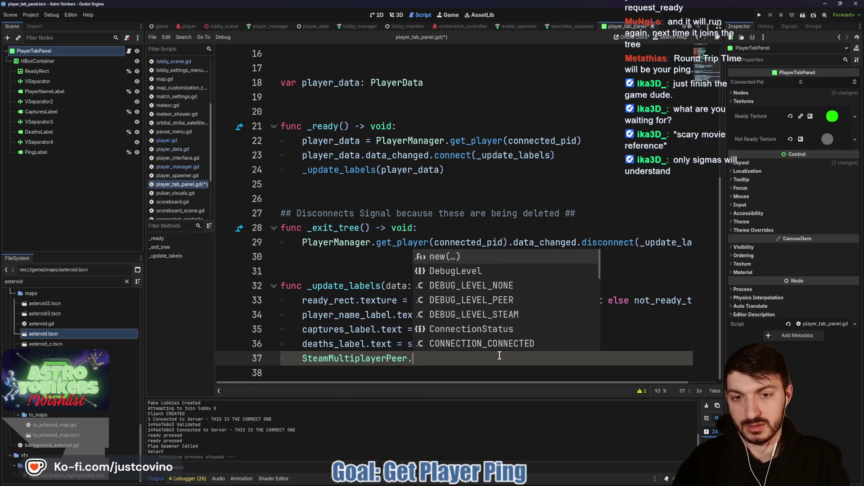
type("pee")
key("BackSpace")
key("BackSpace")
key("BackSpace")
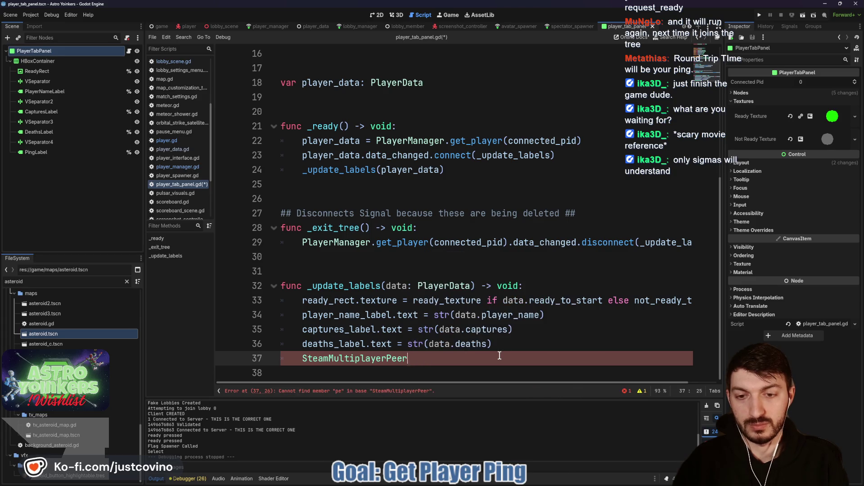
key("BackSpace")
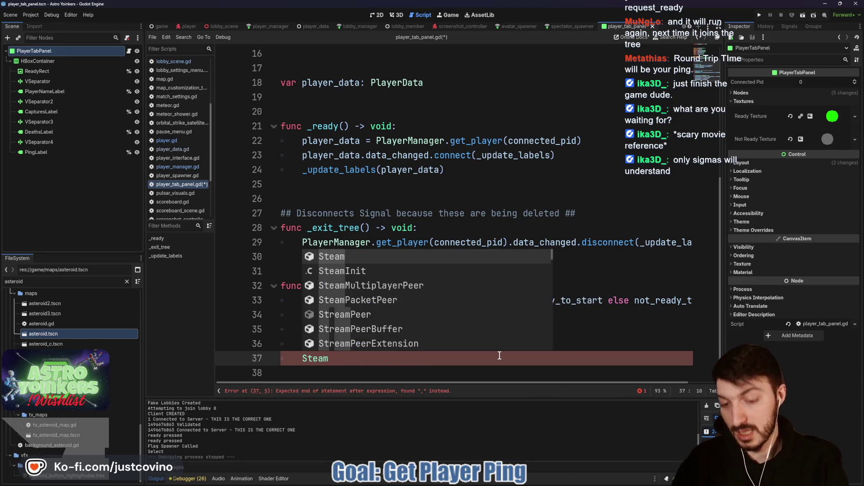
type(".get")
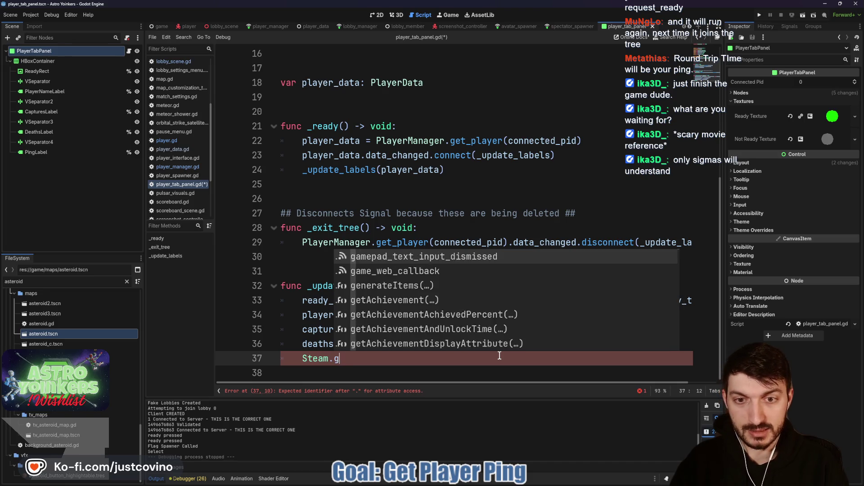
type("_")
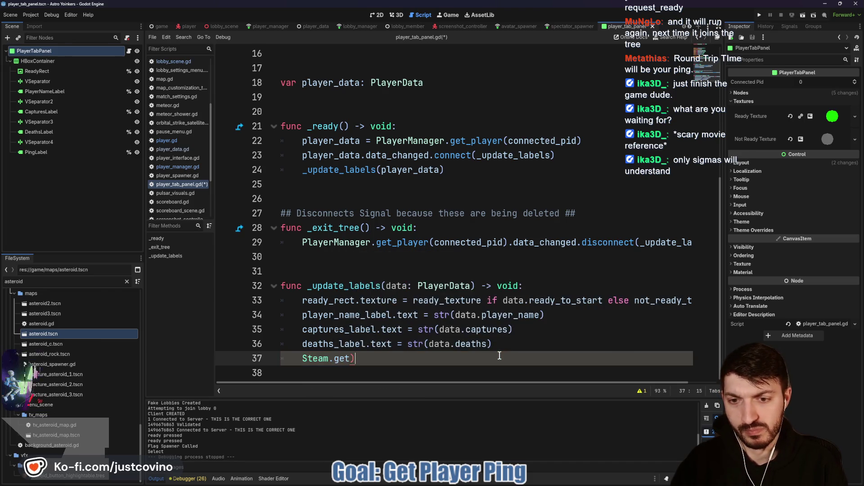
type("st")
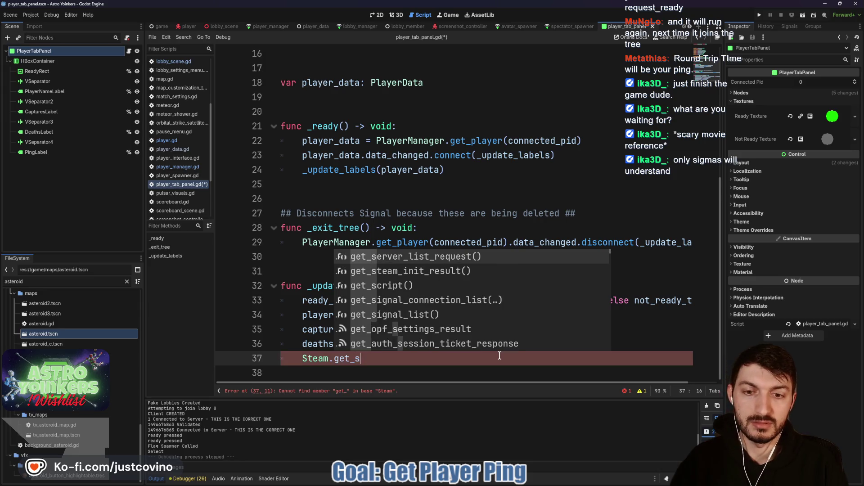
type("ati")
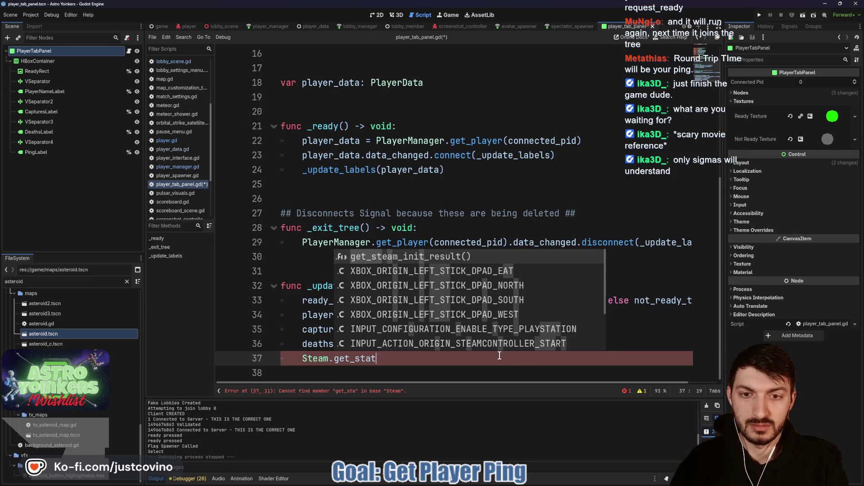
key("BackSpace")
key("BackSpace")
key("BackSpace")
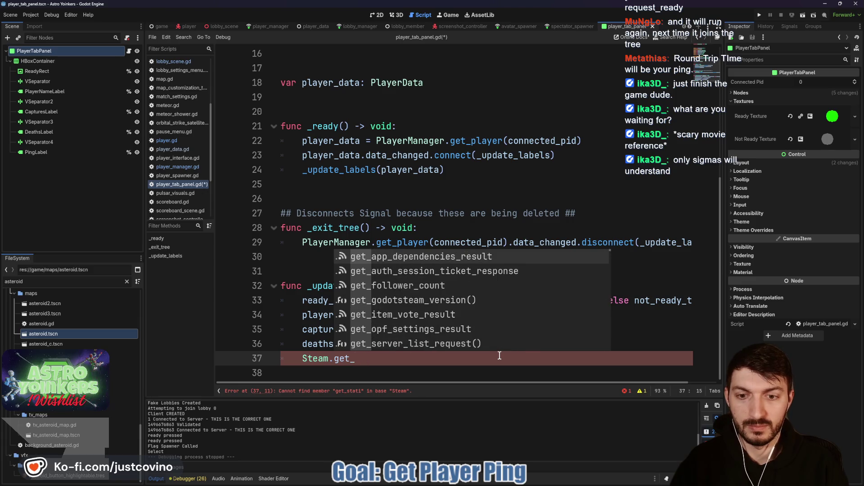
type("ping")
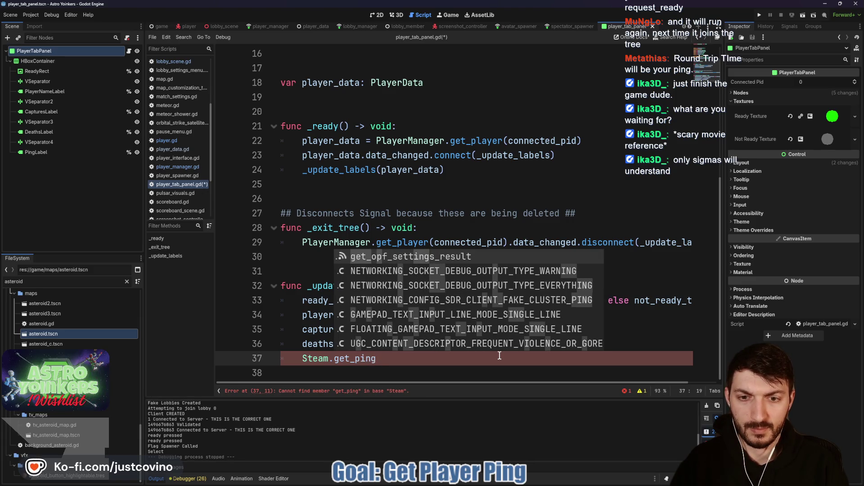
key("BackSpace")
key("BackSpace")
key("BackSpace")
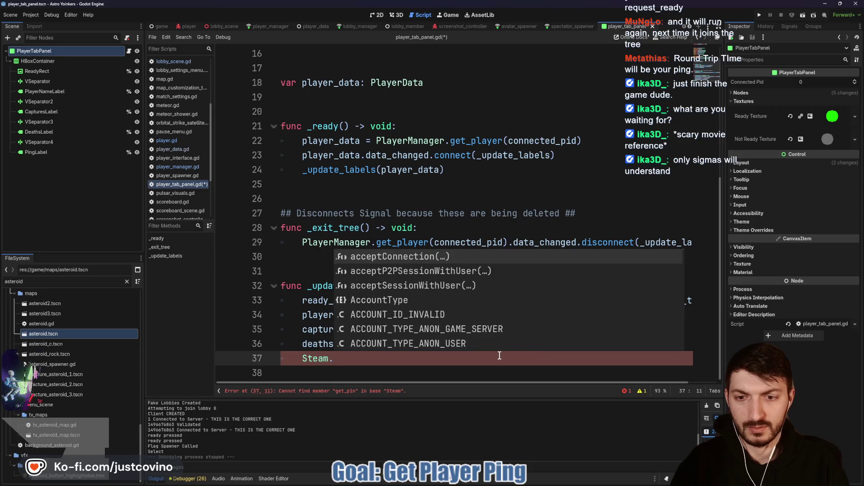
type("peer")
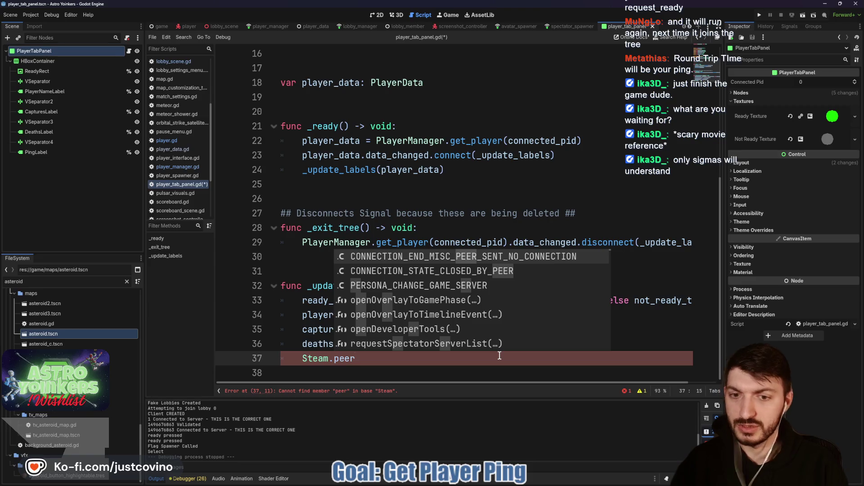
Step: Erase the half-typed Steam call so line 37 is blank
key("BackSpace")
key("BackSpace")
key("BackSpace")
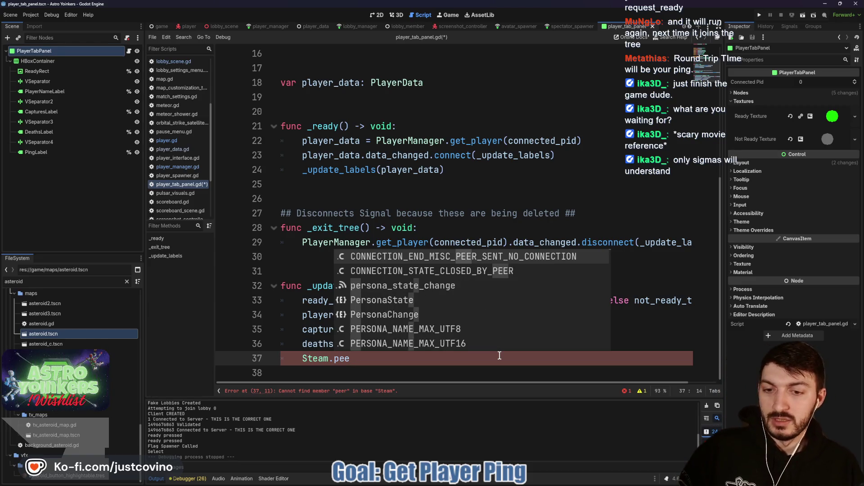
key("BackSpace")
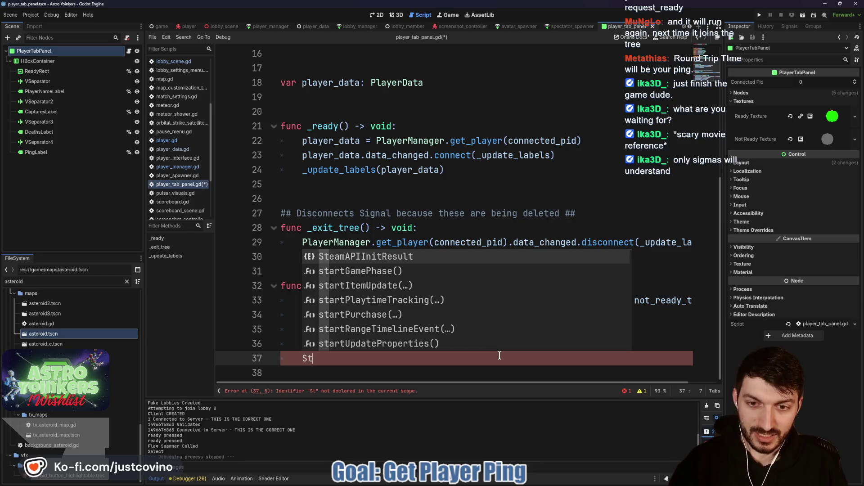
key("BackSpace")
key("BackSpace")
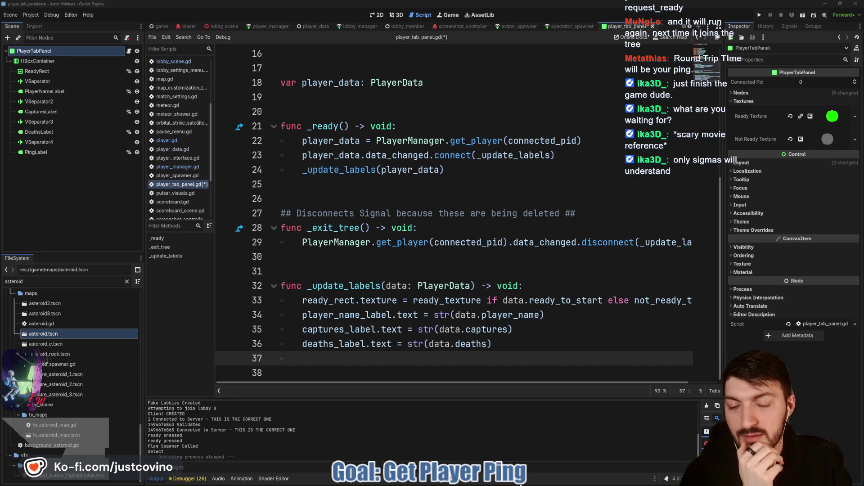
key("alt+Tab")
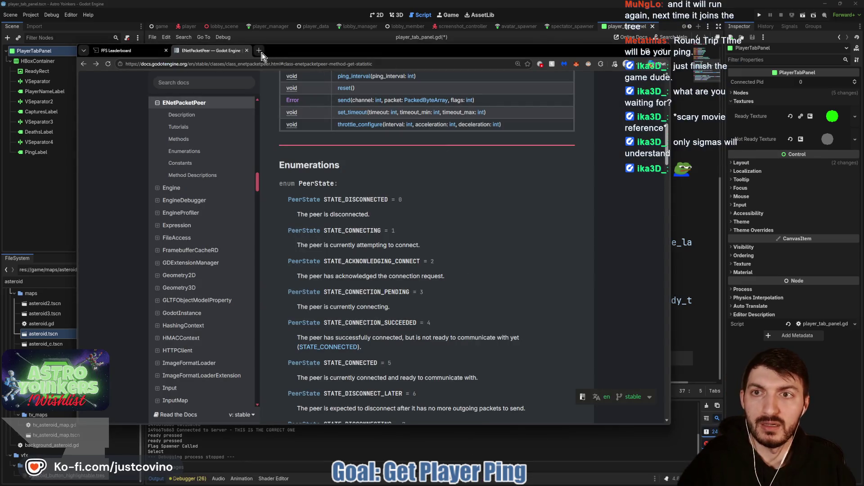
Step: Search Google for 'Godot Steam docs' in a new tab and open the GodotSteam Codeberg result
left_click(259, 50)
type("Godot Steam ")
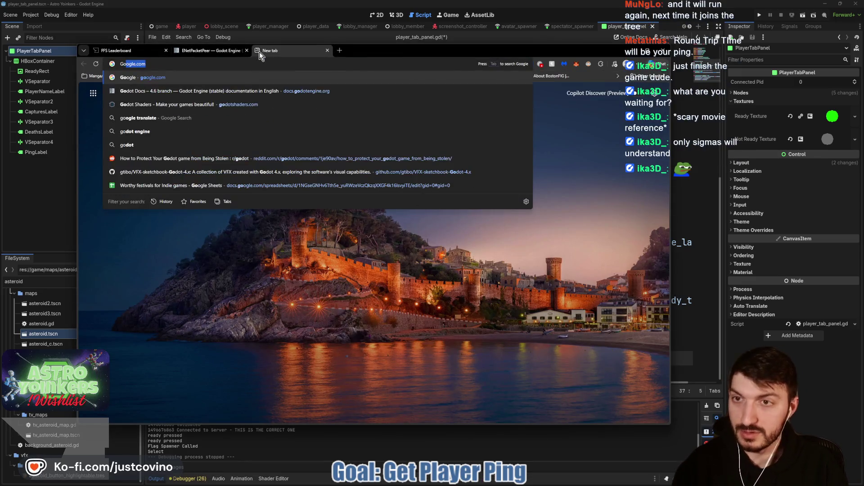
type("docs")
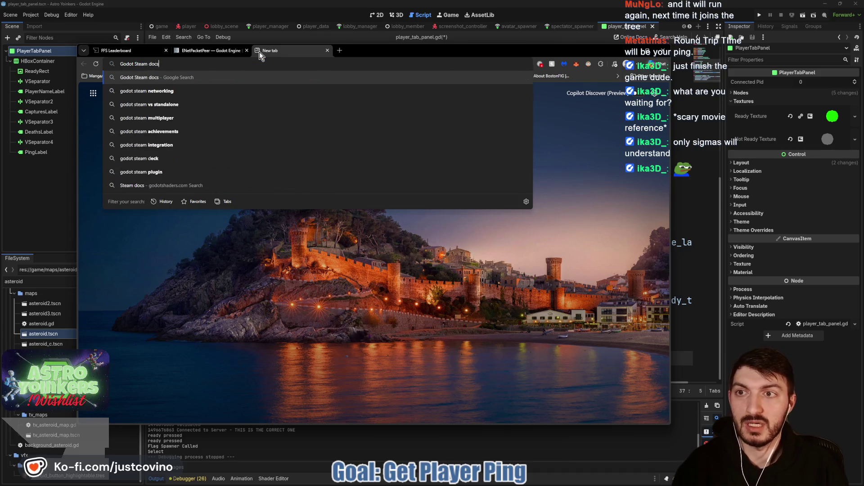
key("Return")
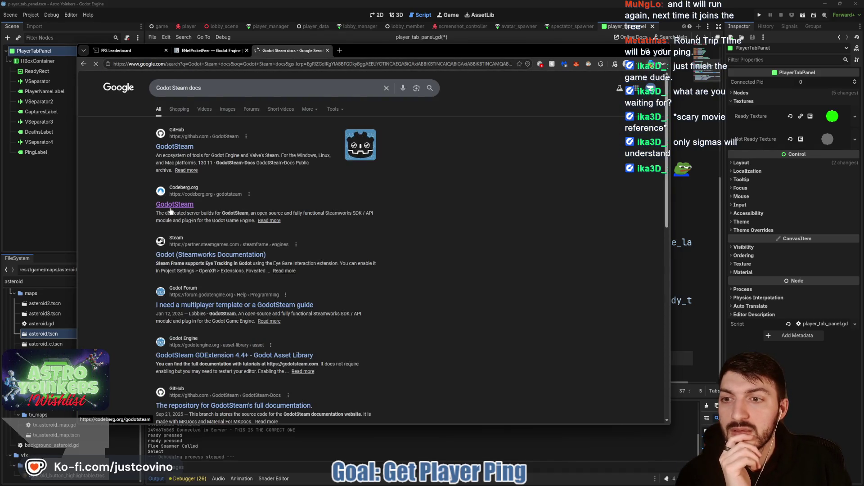
left_click(170, 208)
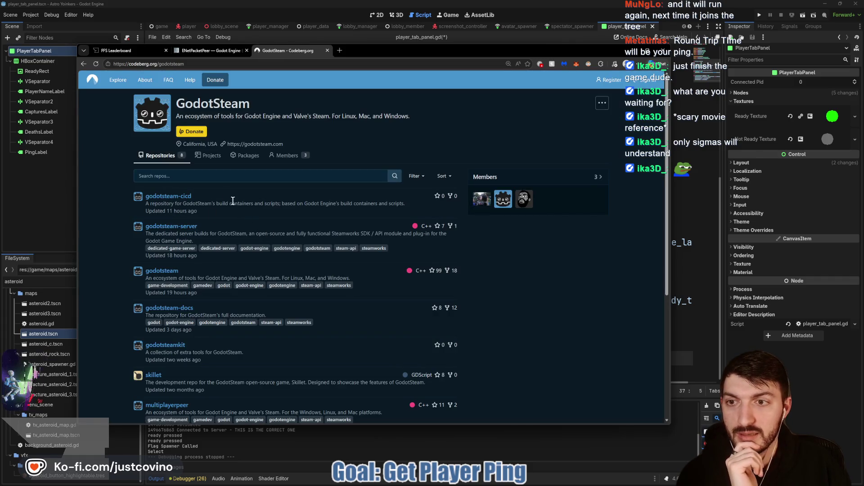
Step: Open the godotsteam repository and follow the readme's 'Documentation is available here' link
scroll(231, 206, "down", 5)
scroll(231, 209, "up", 4)
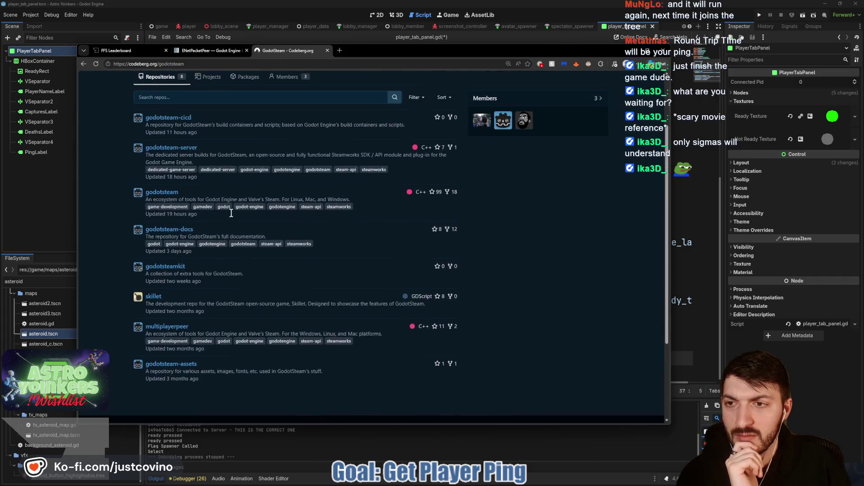
left_click(167, 208)
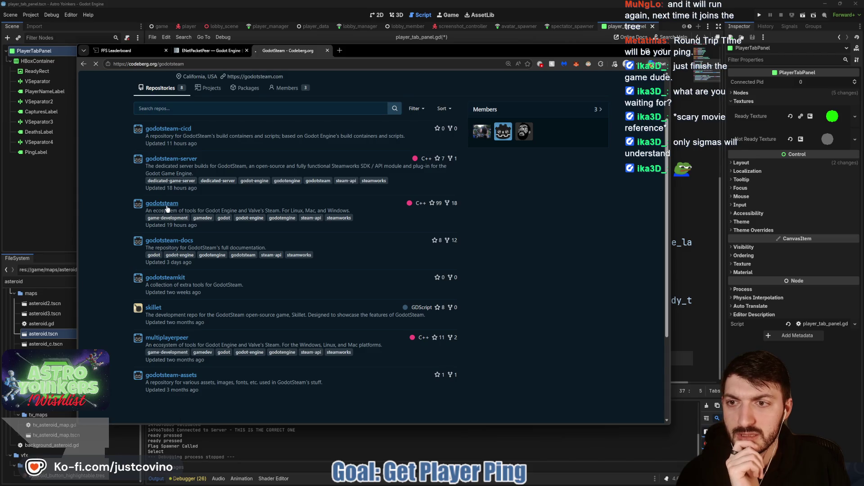
scroll(252, 220, "down", 5)
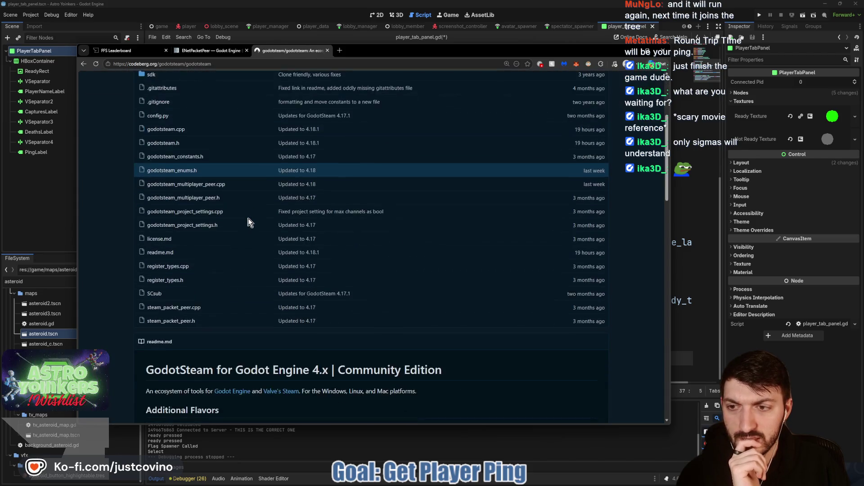
scroll(243, 218, "down", 3)
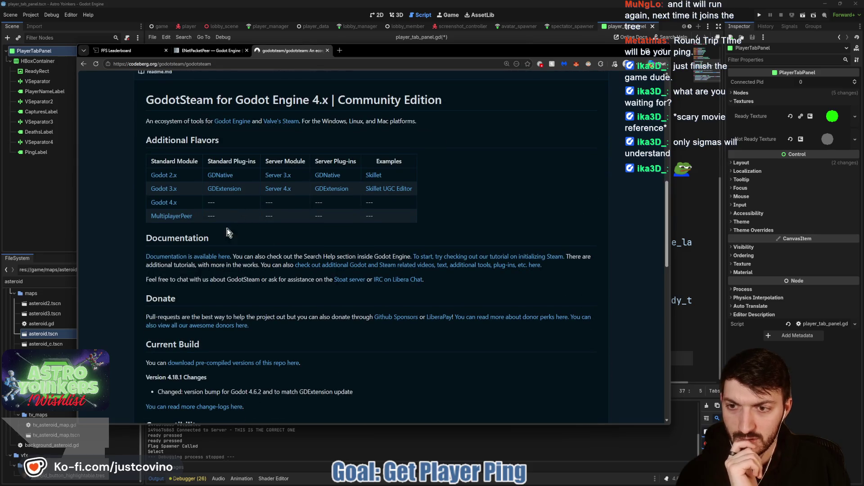
left_click(219, 257)
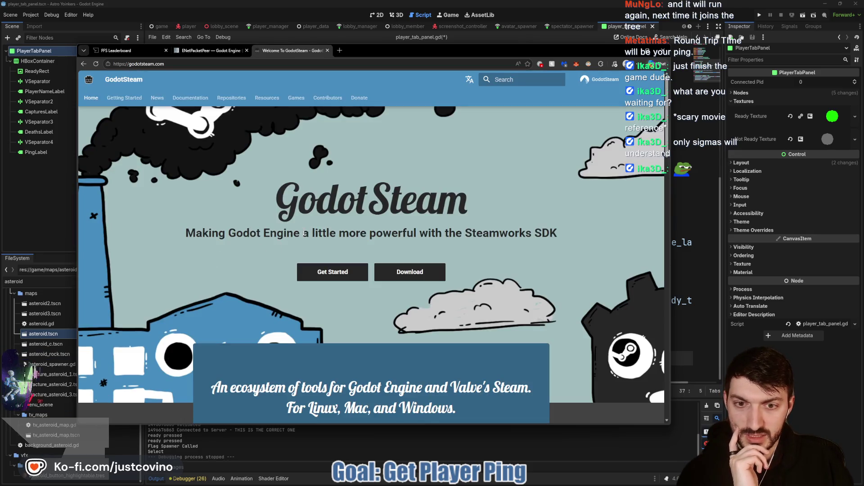
Step: Go to Standard, then Multiplayer Peer, and skim the compile-from-scratch guide
scroll(325, 239, "down", 3)
scroll(325, 239, "down", 8)
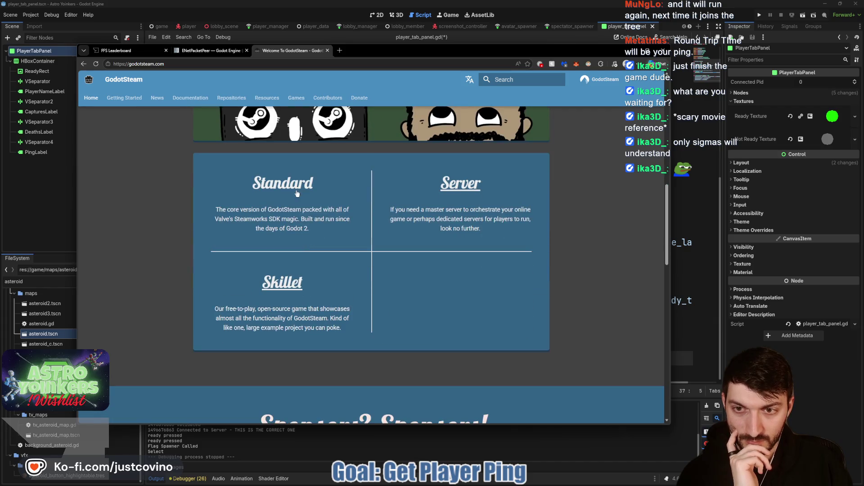
left_click(295, 190)
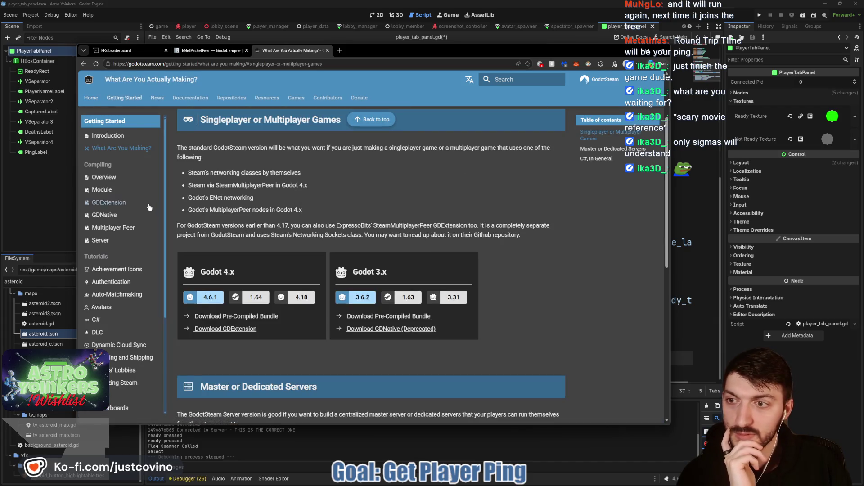
left_click(121, 228)
scroll(354, 234, "down", 2)
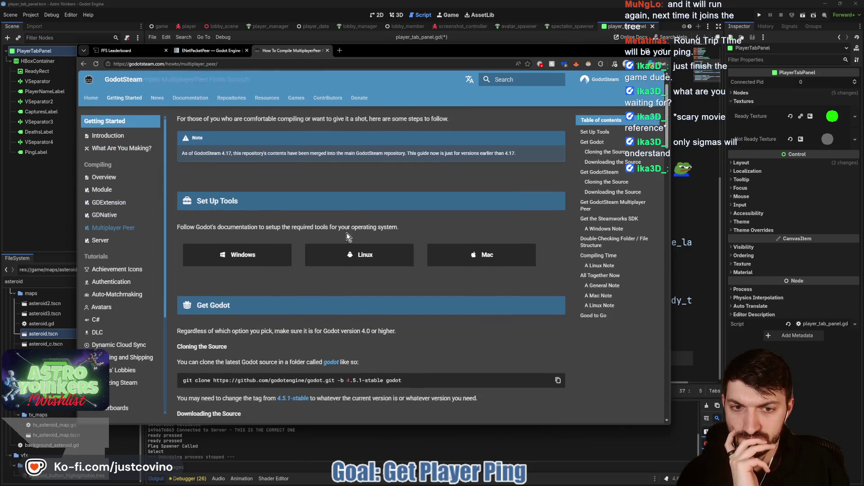
scroll(328, 228, "down", 6)
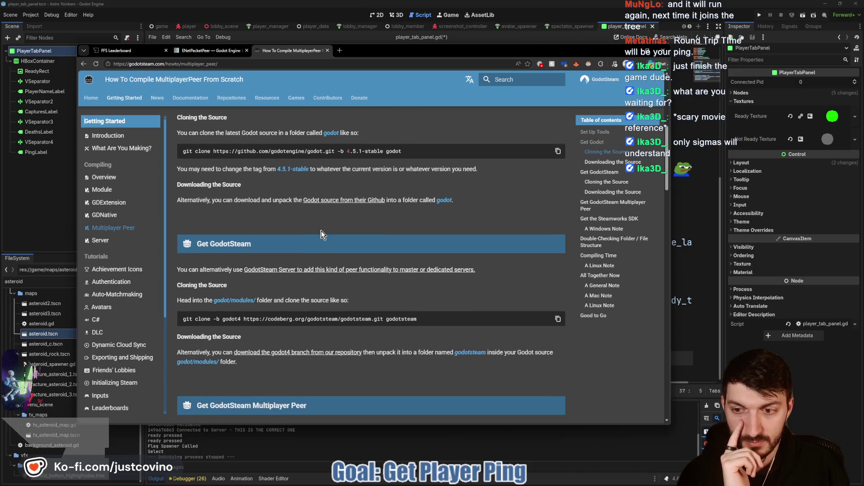
scroll(322, 234, "down", 4)
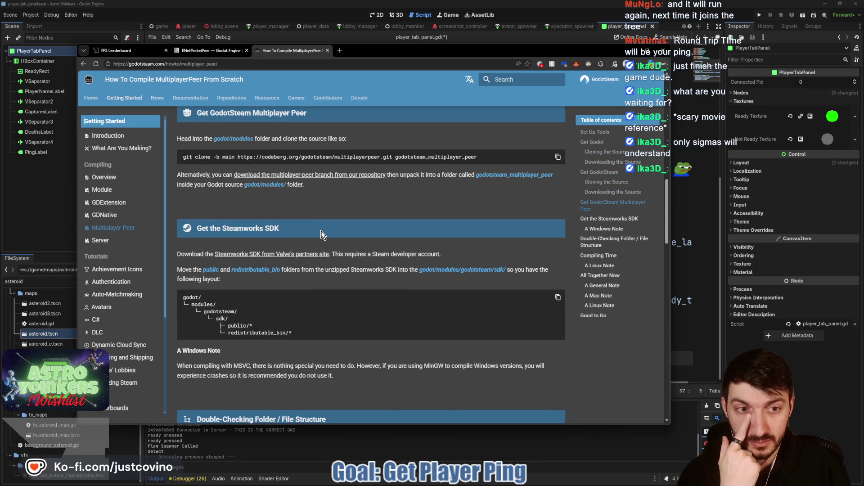
Step: Read the Get GodotSteam Multiplayer Peer section, then open the MultiplayerPeer tutorial page
left_click(593, 207)
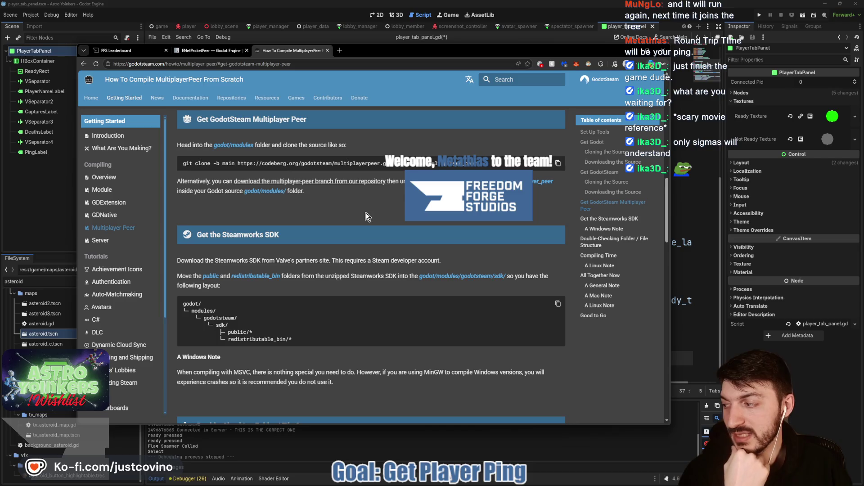
scroll(367, 216, "down", 2)
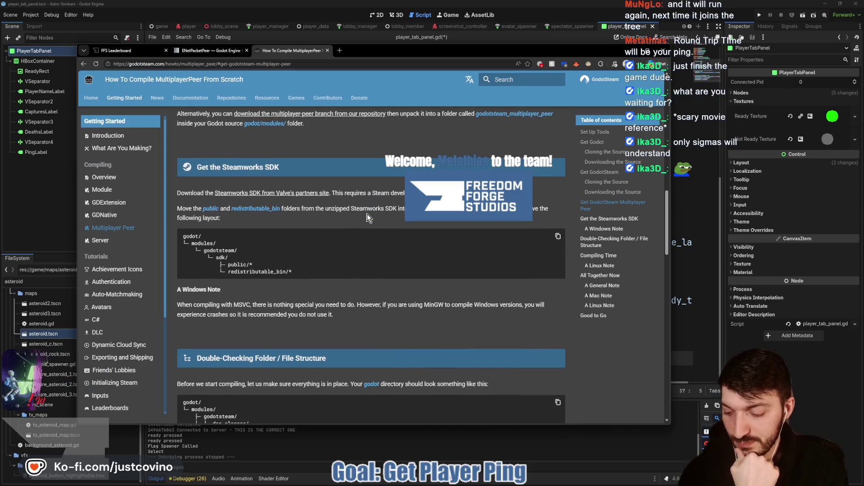
scroll(370, 213, "down", 3)
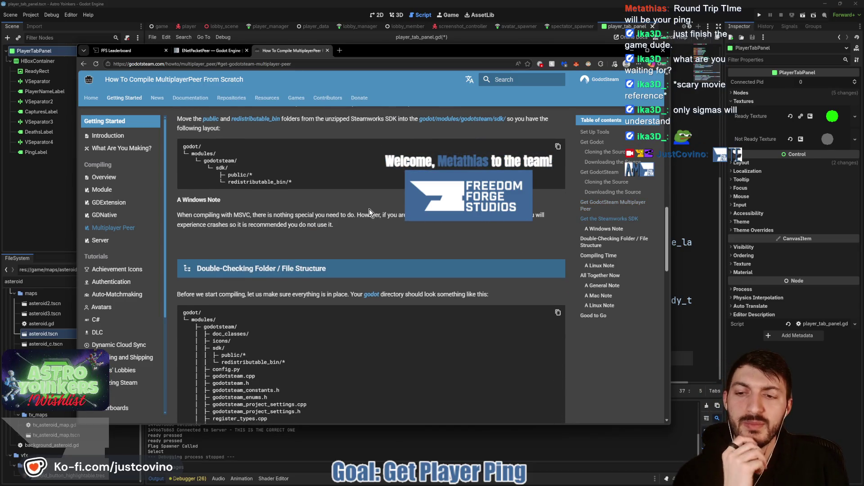
scroll(367, 211, "down", 2)
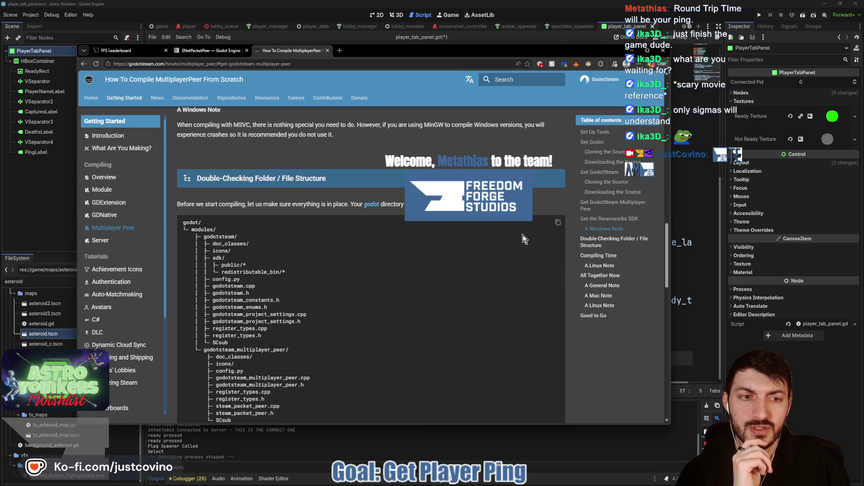
scroll(522, 239, "down", 5)
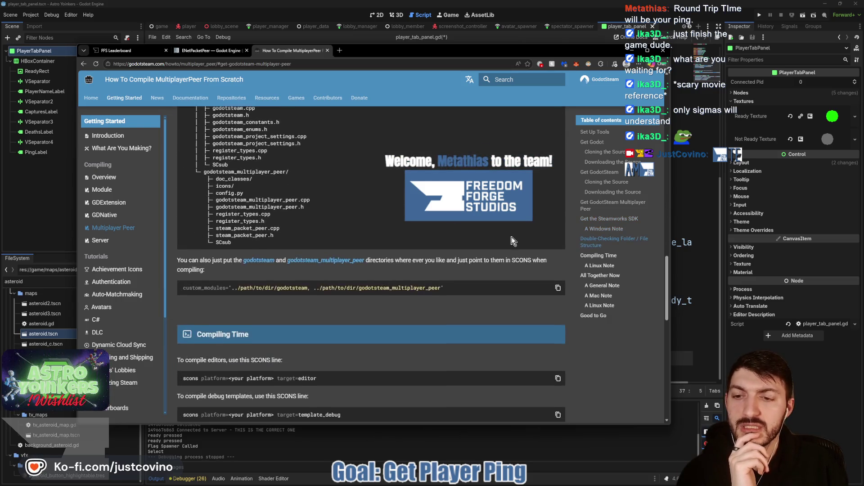
scroll(511, 238, "down", 5)
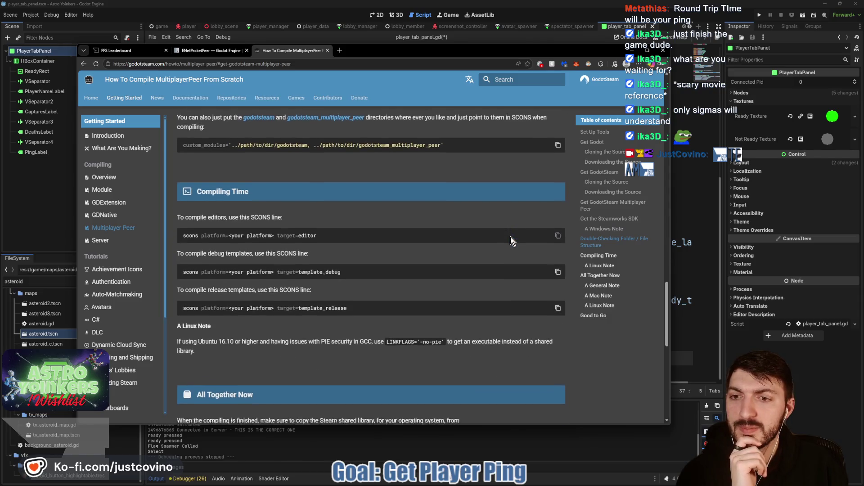
scroll(510, 236, "down", 2)
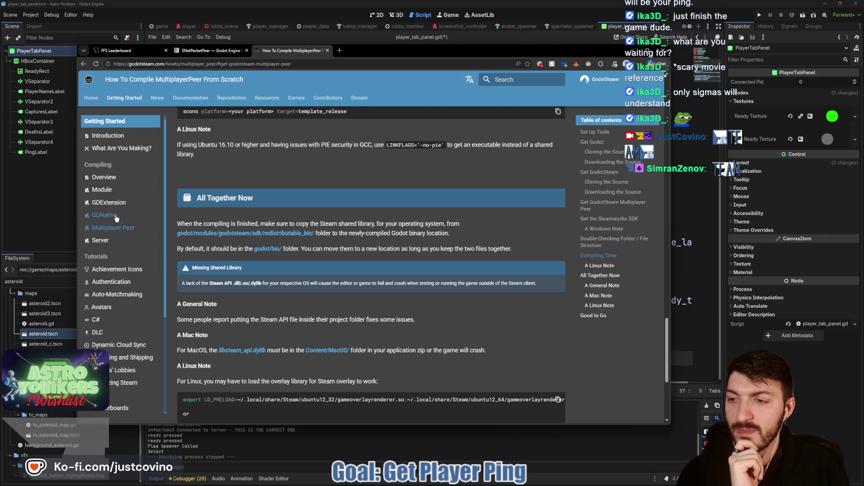
scroll(131, 270, "down", 3)
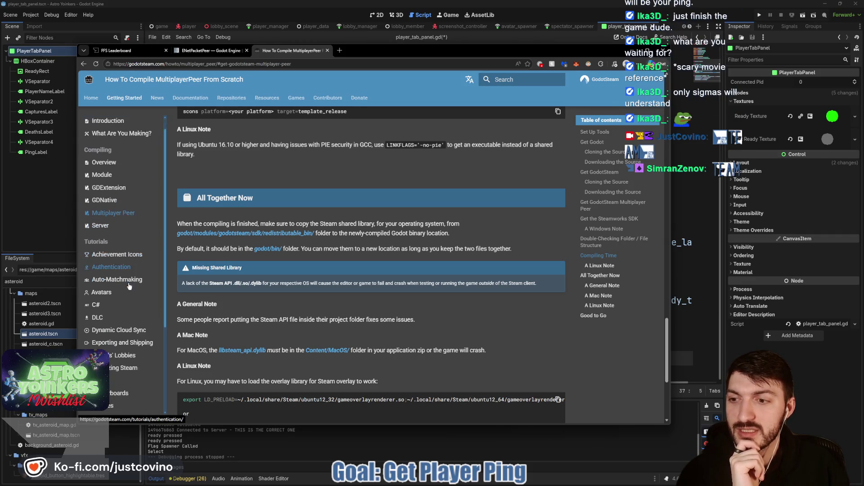
scroll(129, 287, "down", 1)
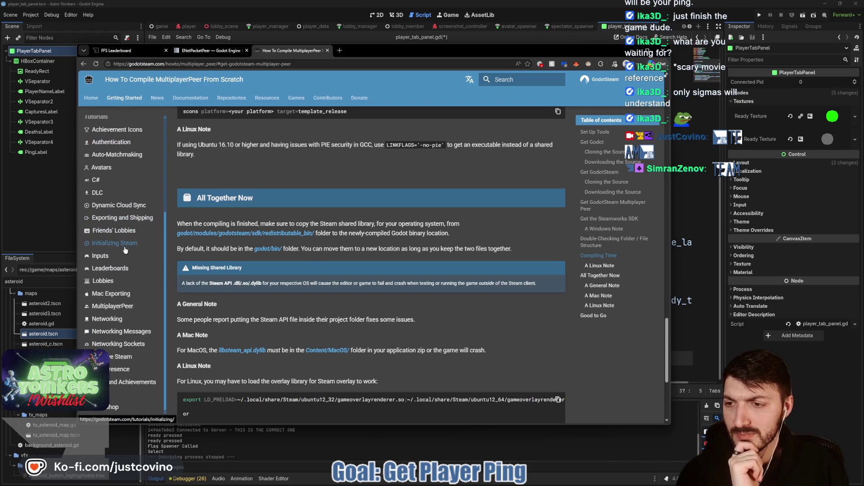
left_click(128, 310)
scroll(362, 261, "down", 2)
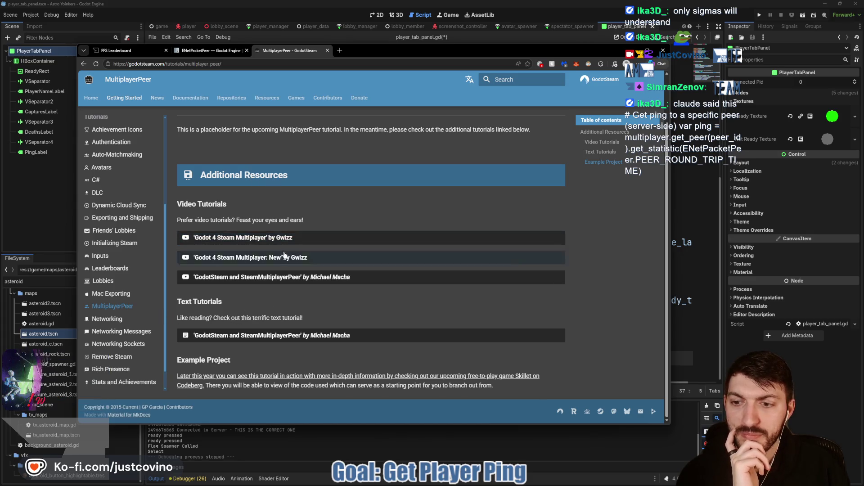
scroll(280, 362, "up", 2)
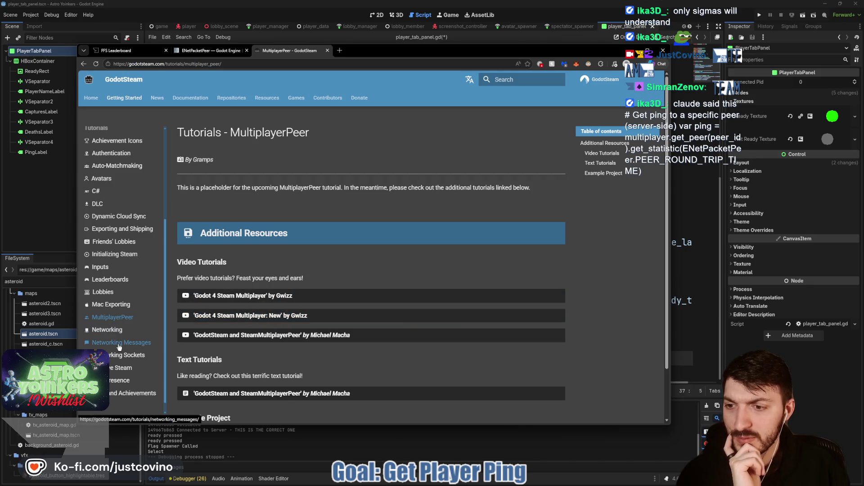
scroll(117, 374, "up", 2)
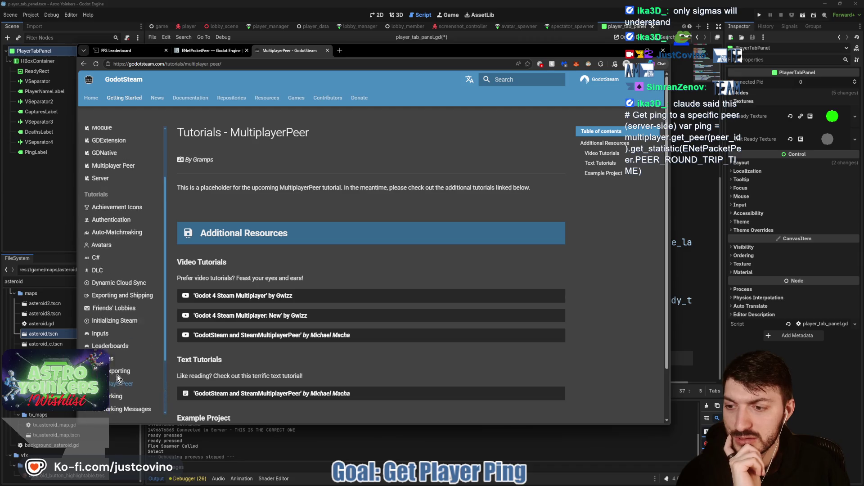
scroll(117, 377, "up", 1)
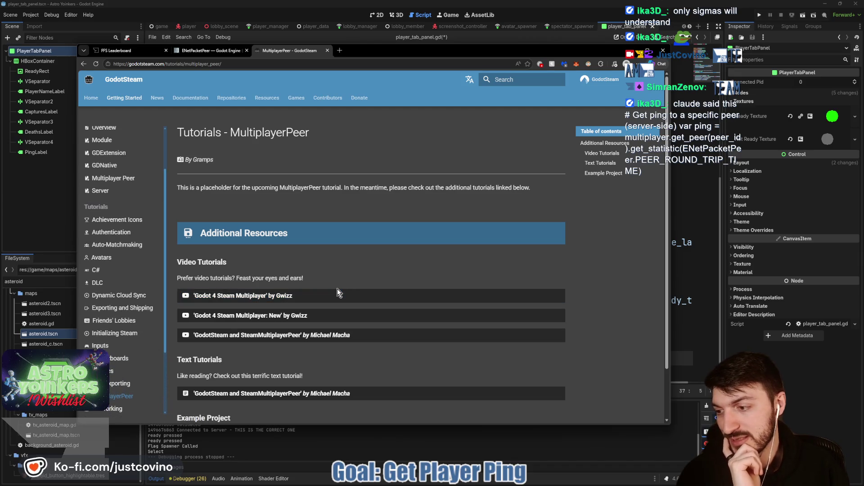
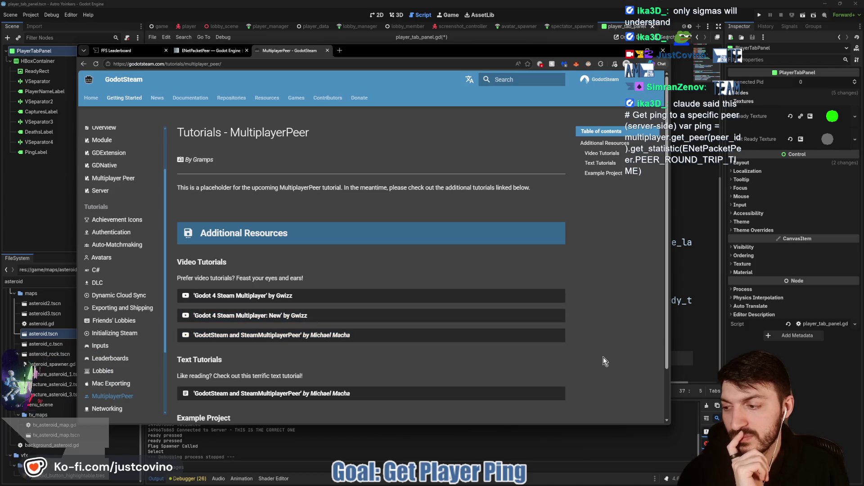
Step: Switch from the GodotSteam tutorial page back to player_tab_panel.gd in Godot
key("alt+Tab")
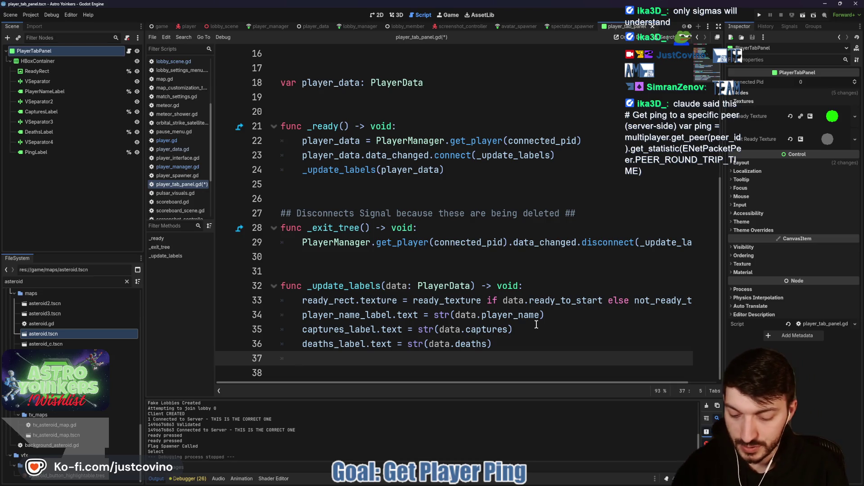
Step: Write var ping = multiplayer.get_peer(data.peer_id).get_statistic(SteamPacketPeer) on line 37
type("ping = ")
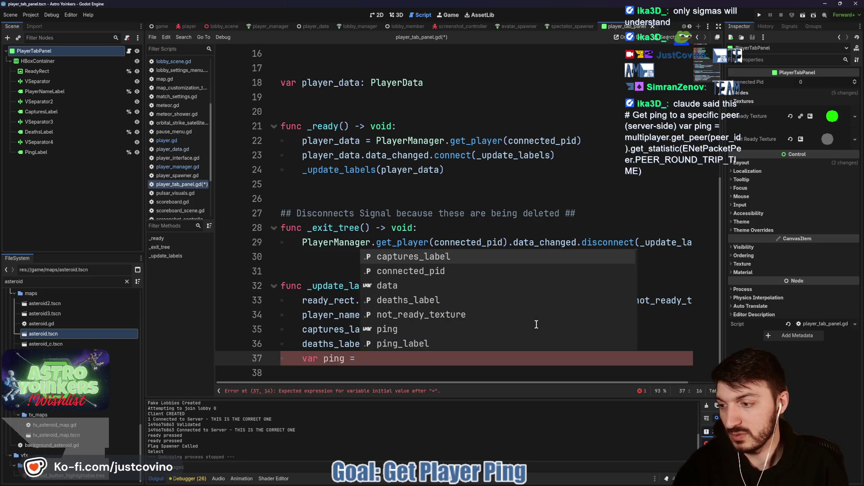
type("multiplayer.get")
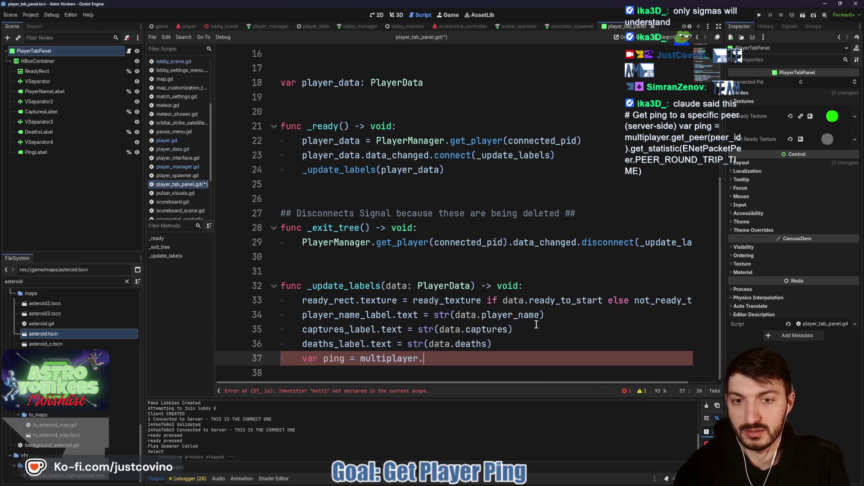
type("_peers(")
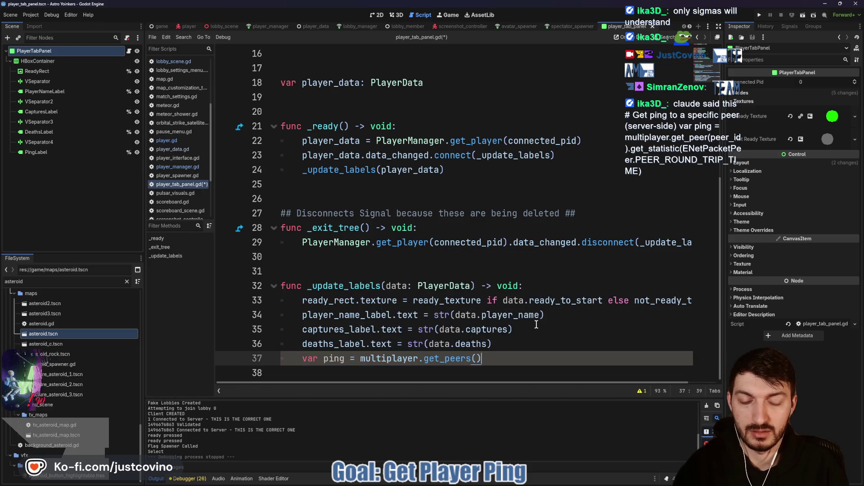
type(")")
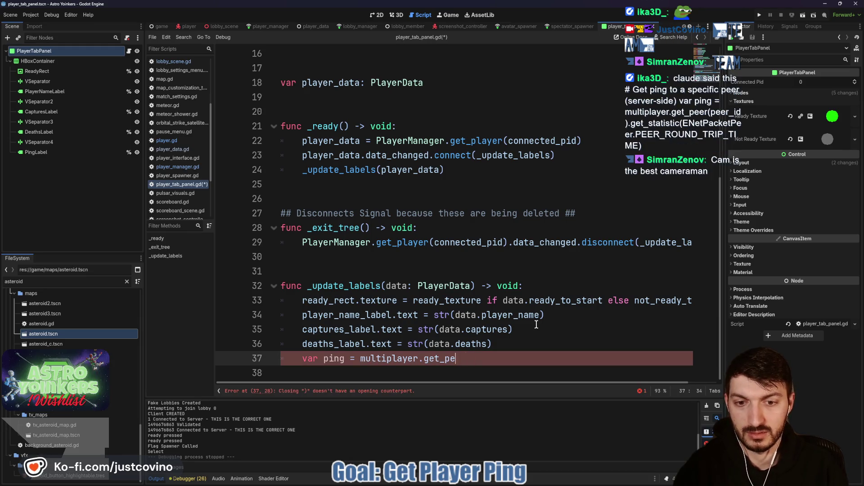
type("pee")
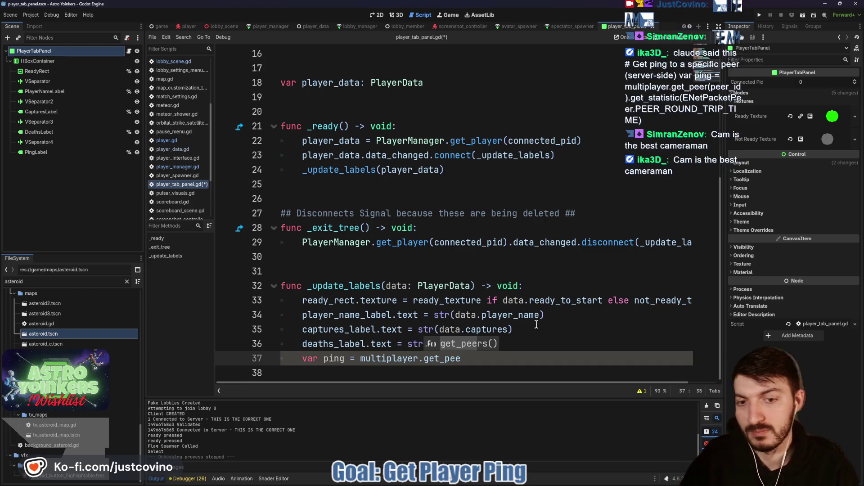
type("(")
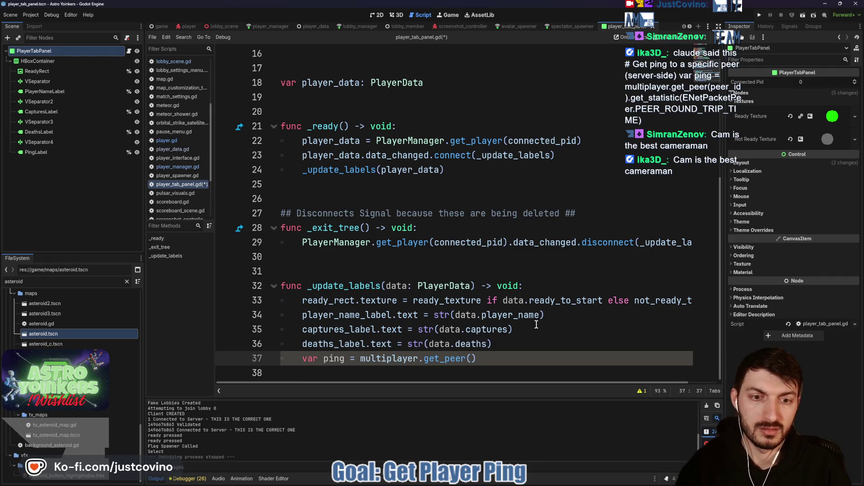
type("data.peer_id")
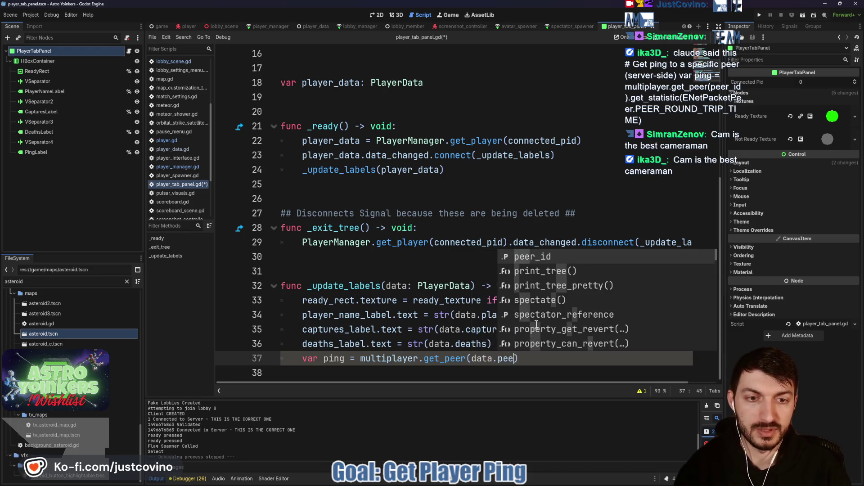
key("End")
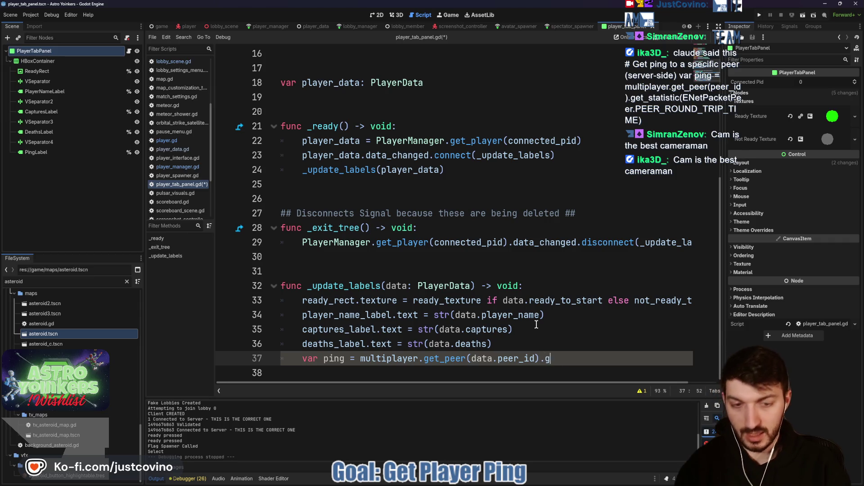
type("istic(")
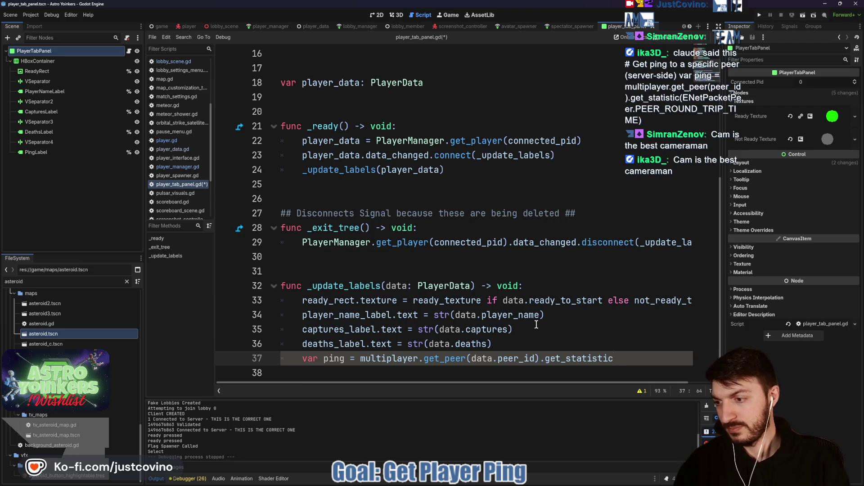
type("Steam")
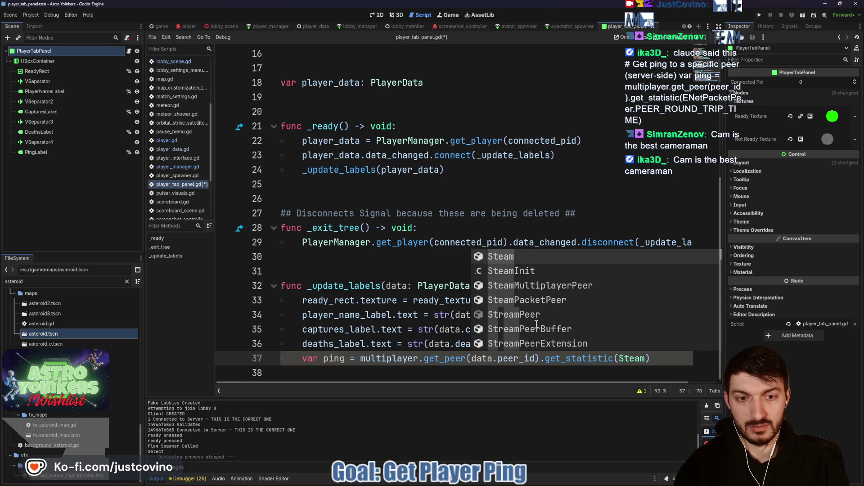
key("Down")
key("Down")
key("Down")
key("Return")
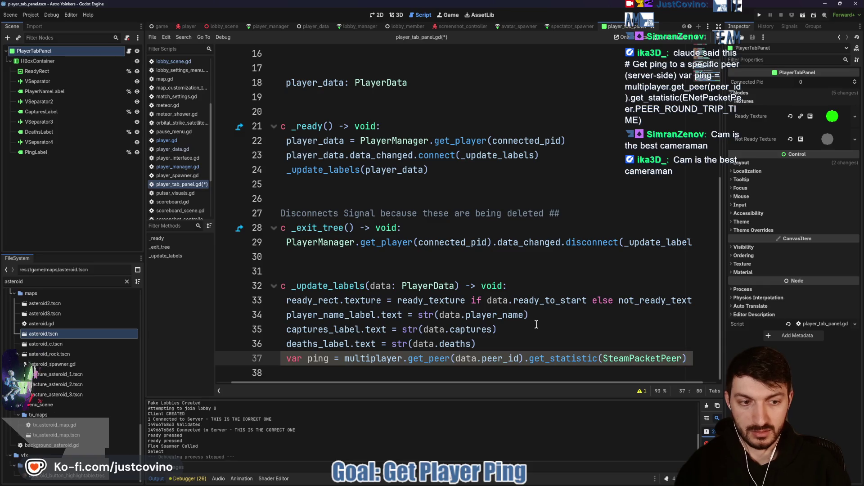
Step: Search SteamPacketPeer's members for a ping constant, trying PEER, PI and ROU without success
type(".")
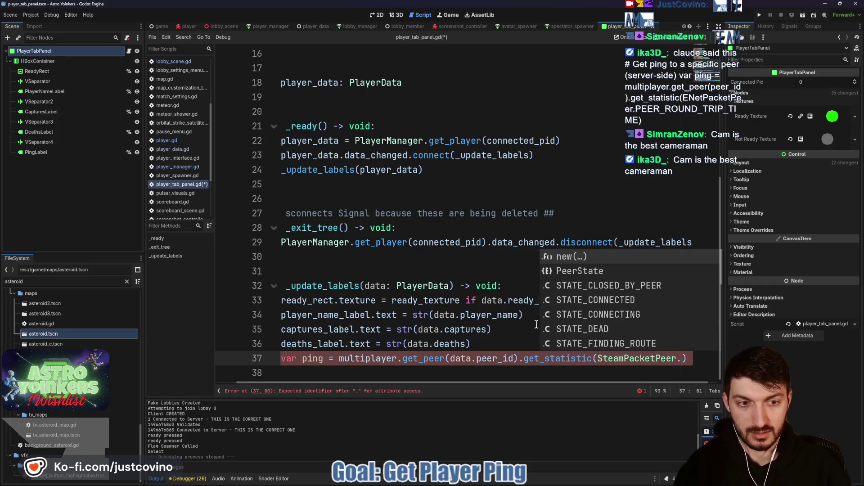
key("Down")
key("Down")
key("Down")
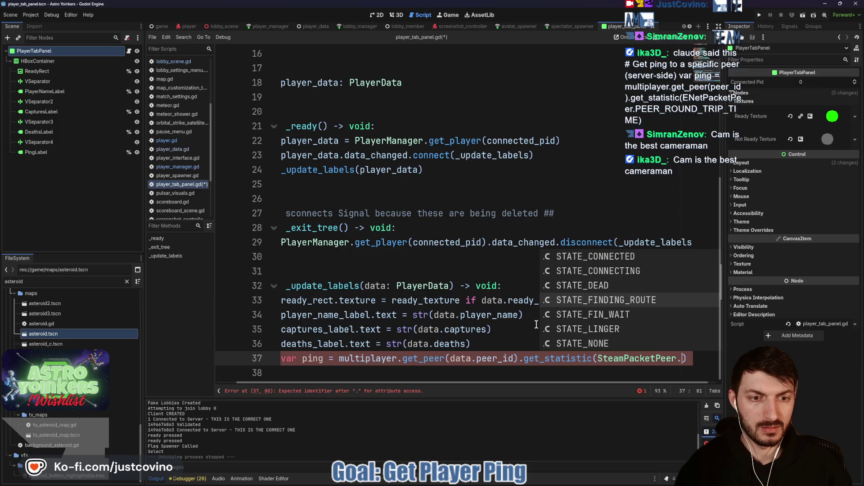
key("Down")
key("Down")
key("Down")
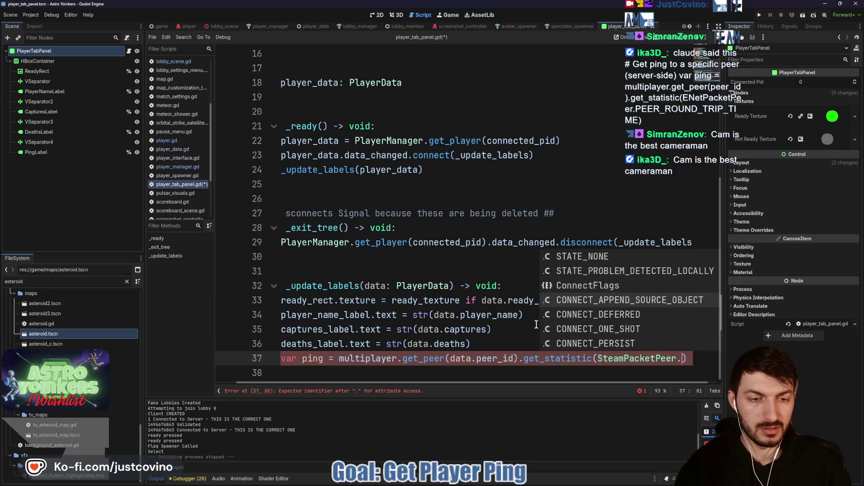
key("Up")
key("Up")
key("Up")
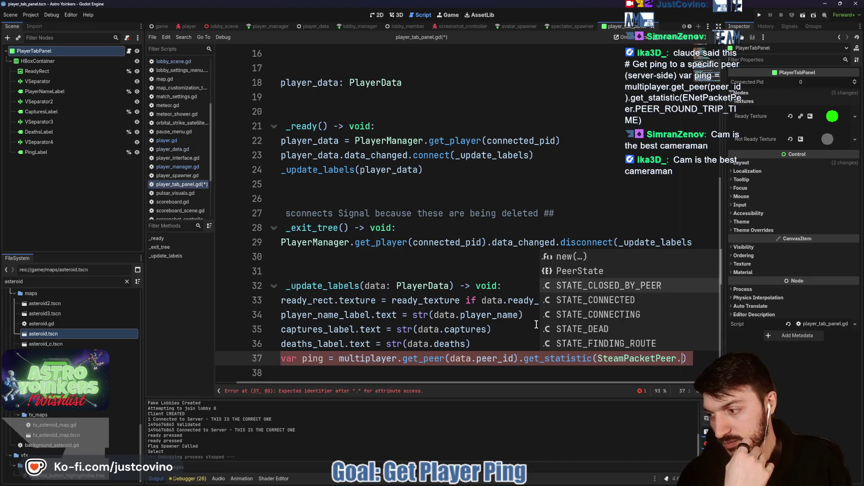
type("PEER")
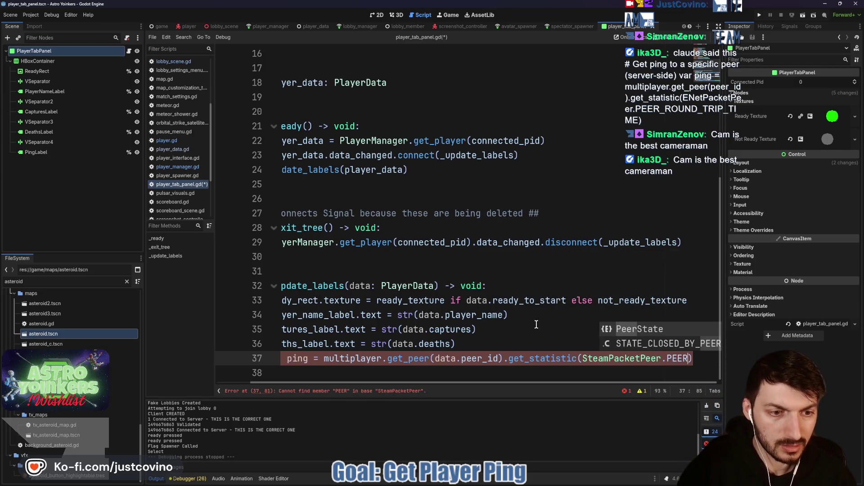
key("BackSpace")
key("BackSpace")
key("BackSpace")
type("PI")
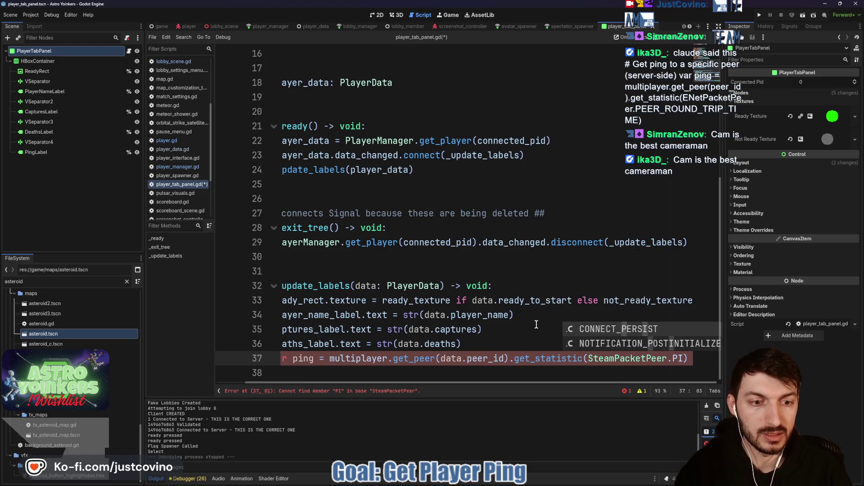
key("BackSpace")
key("BackSpace")
type("ROU")
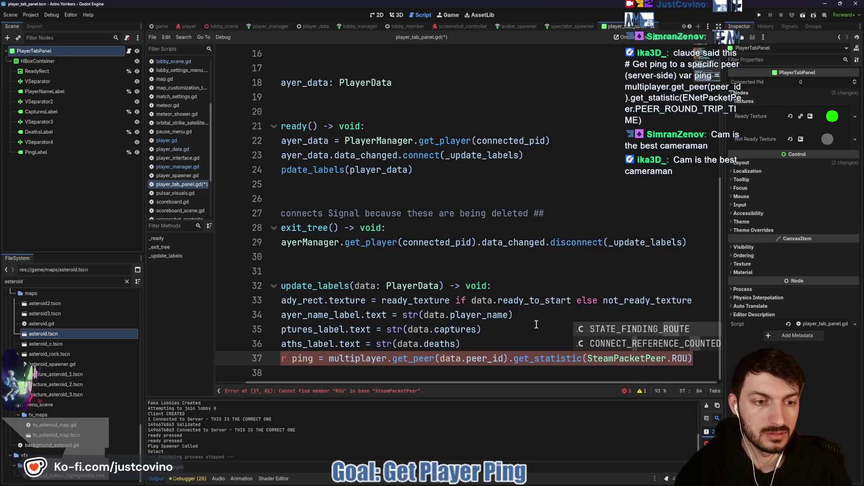
key("BackSpace")
key("BackSpace")
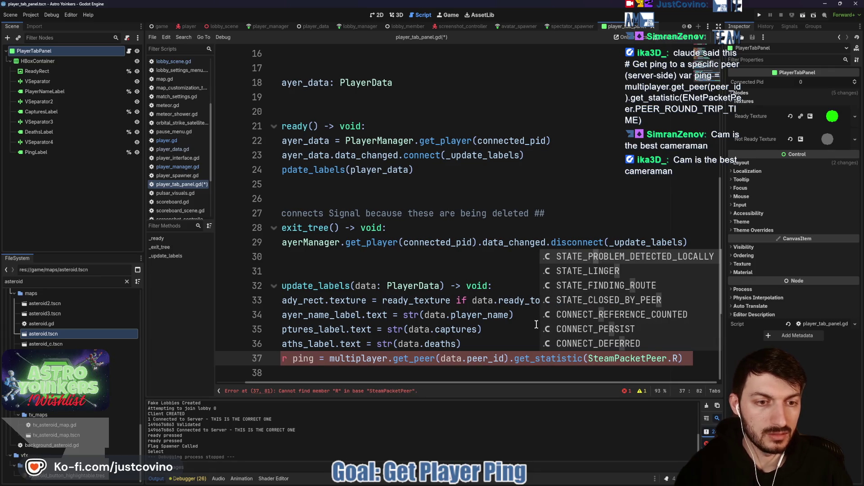
key("BackSpace")
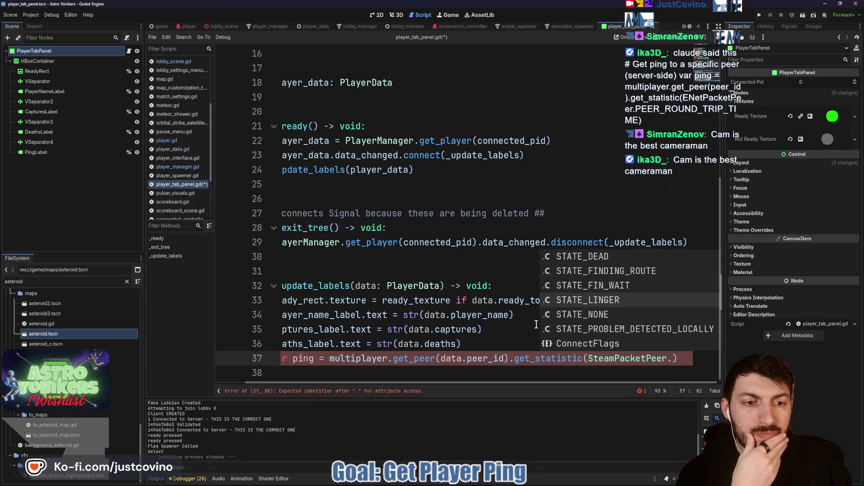
scroll(536, 324, "down", 2)
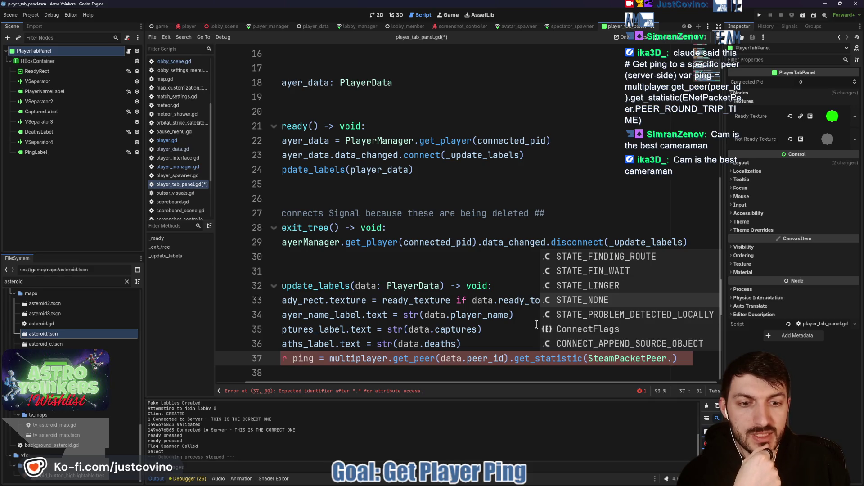
scroll(536, 324, "down", 4)
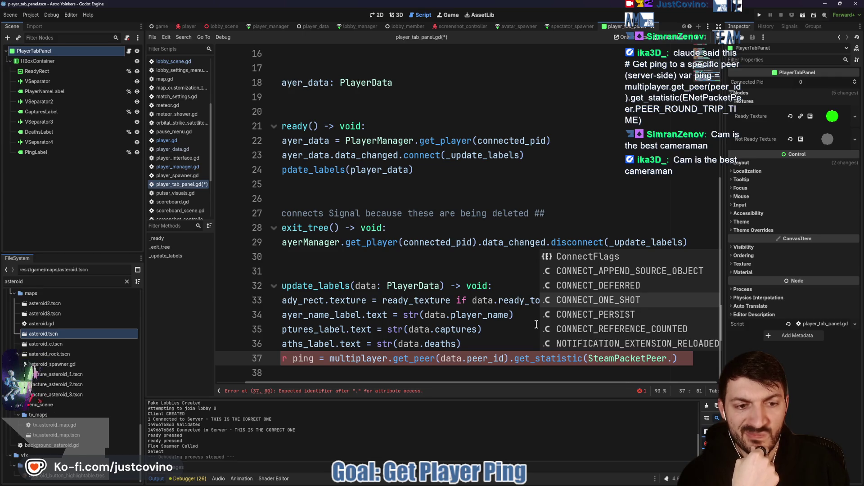
scroll(536, 324, "down", 2)
scroll(536, 324, "up", 10)
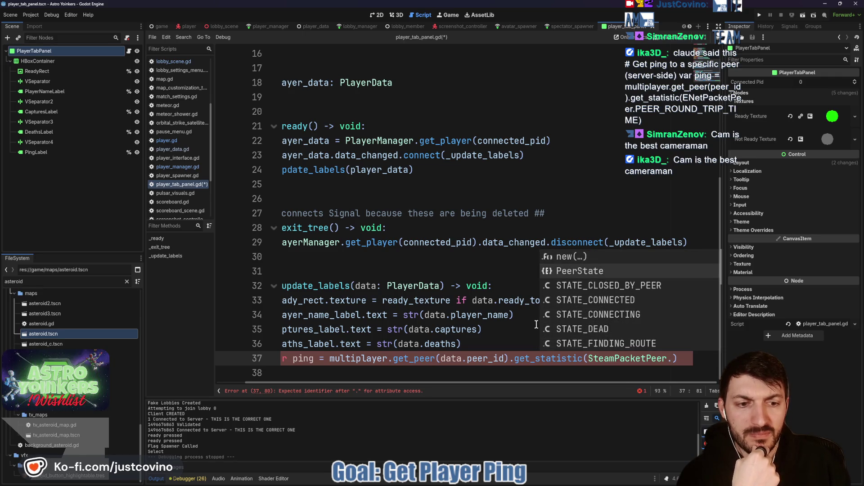
scroll(536, 324, "down", 3)
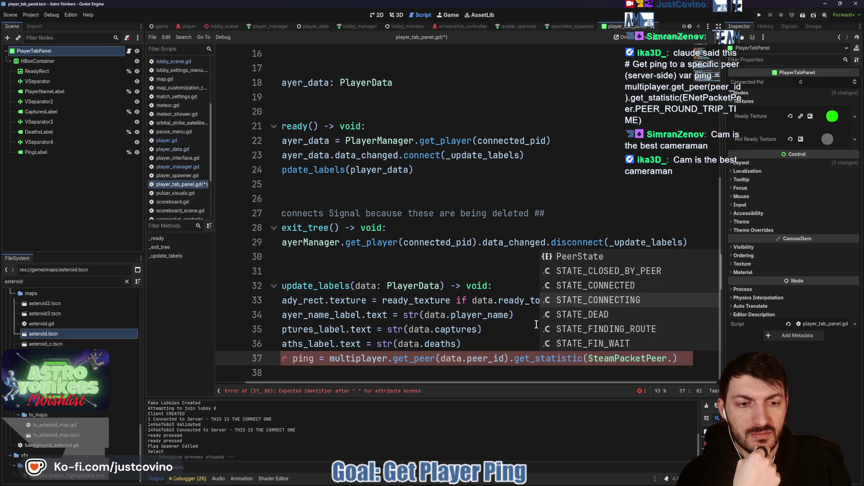
scroll(536, 324, "down", 4)
scroll(536, 324, "down", 4)
scroll(536, 324, "down", 3)
scroll(536, 324, "up", 2)
scroll(536, 324, "up", 10)
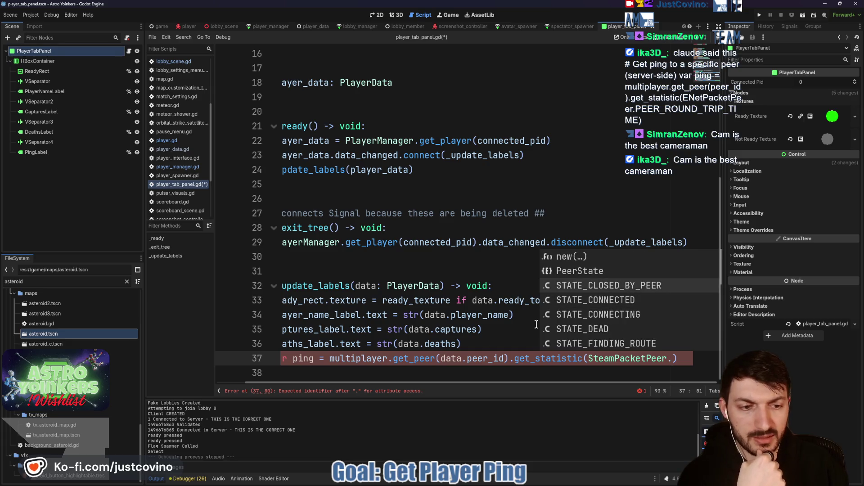
Step: Replace SteamPacketPeer with ENetPacketPeer.PEER_ROUND_TRIP_TIME in the get_statistic call
left_click(664, 358)
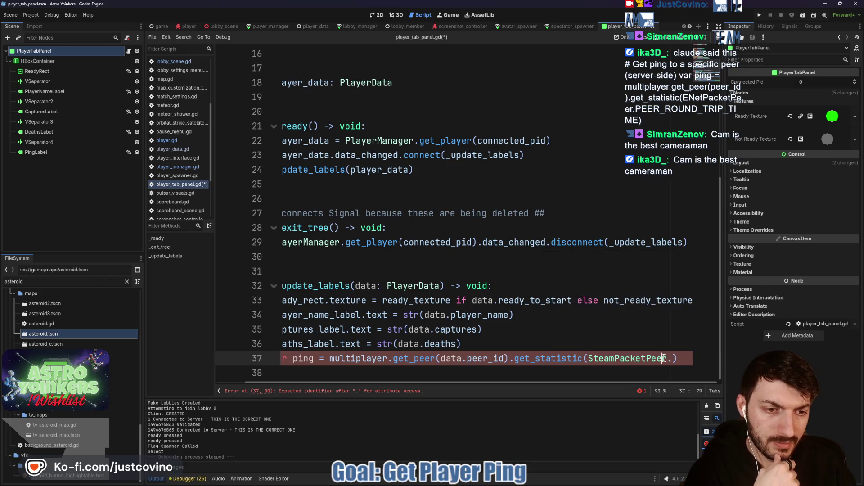
left_click_drag(663, 358, 589, 358)
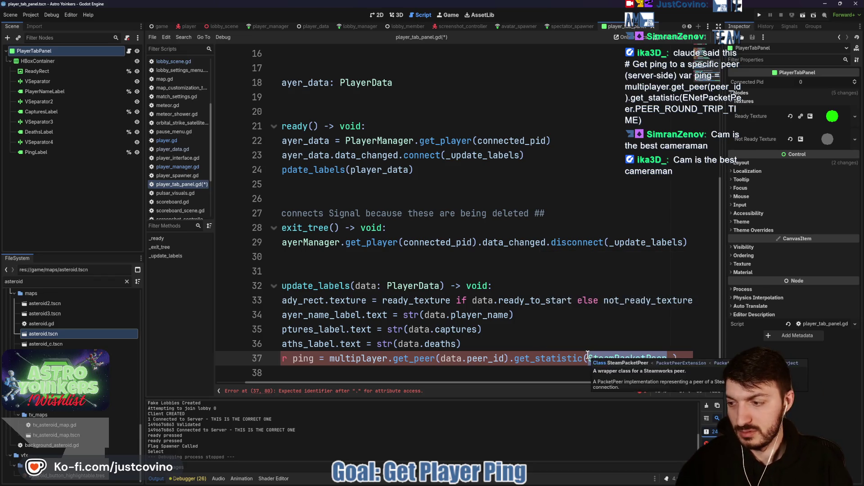
type("Enet")
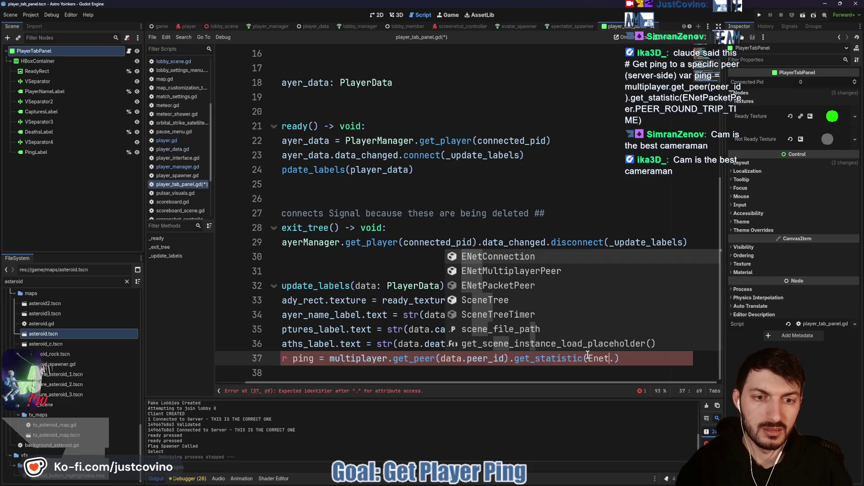
key("Down")
key("Down")
key("Return")
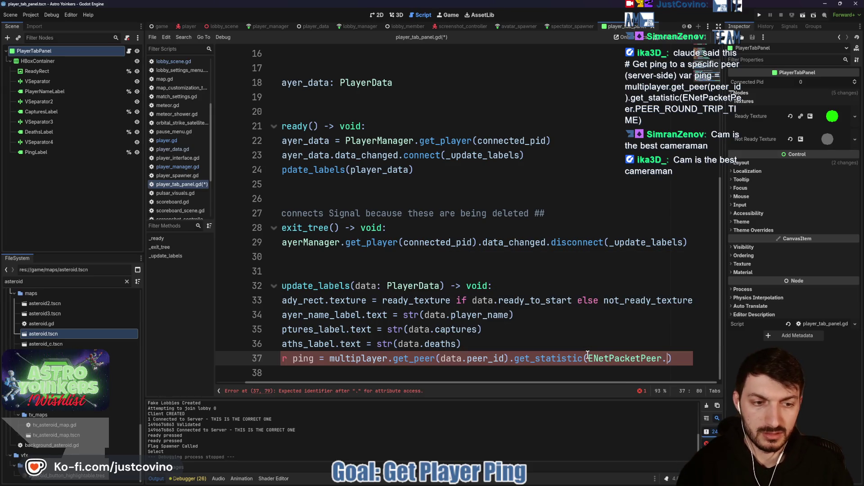
type("e")
key("BackSpace")
key("BackSpace")
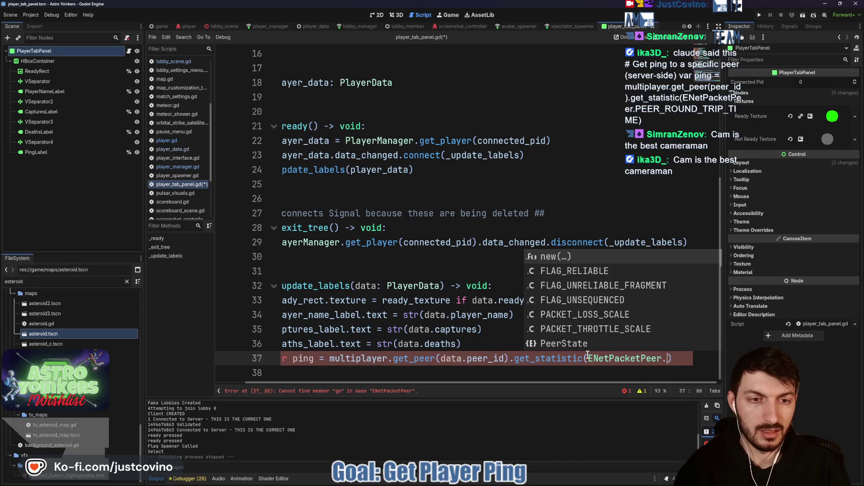
type("ROU")
key("Return")
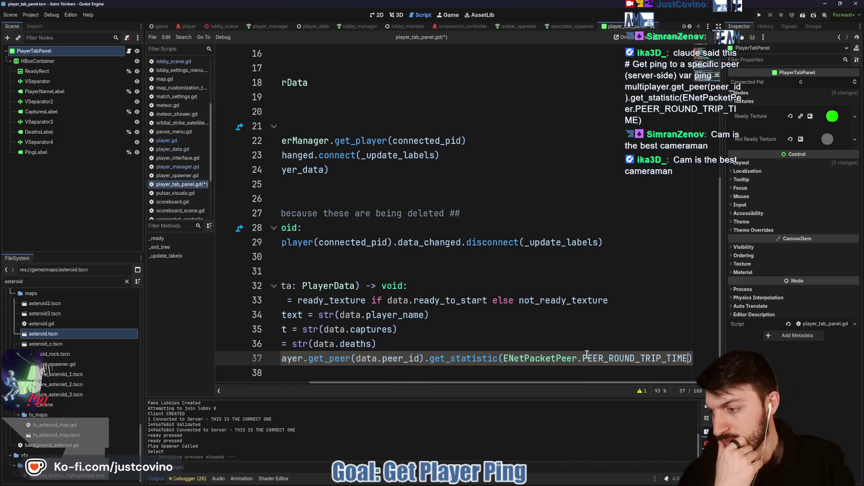
Step: Add blank lines below the ping line
scroll(562, 347, "left", 3)
scroll(561, 347, "left", 1)
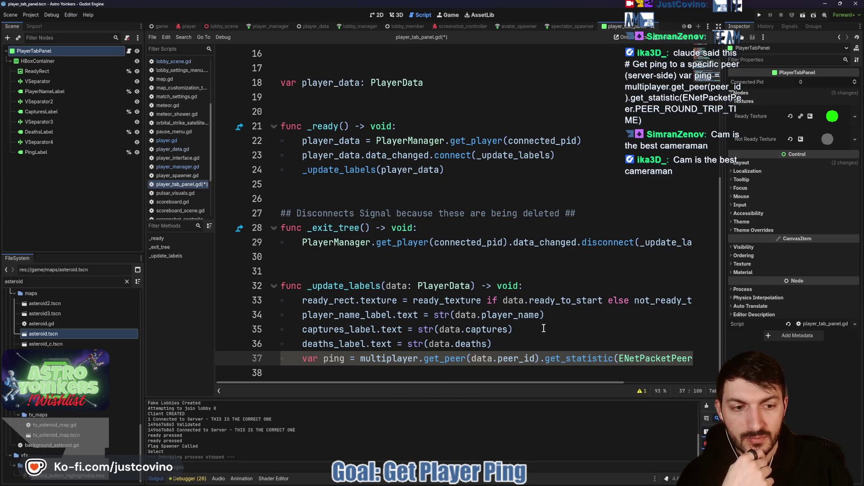
scroll(544, 328, "right", 3)
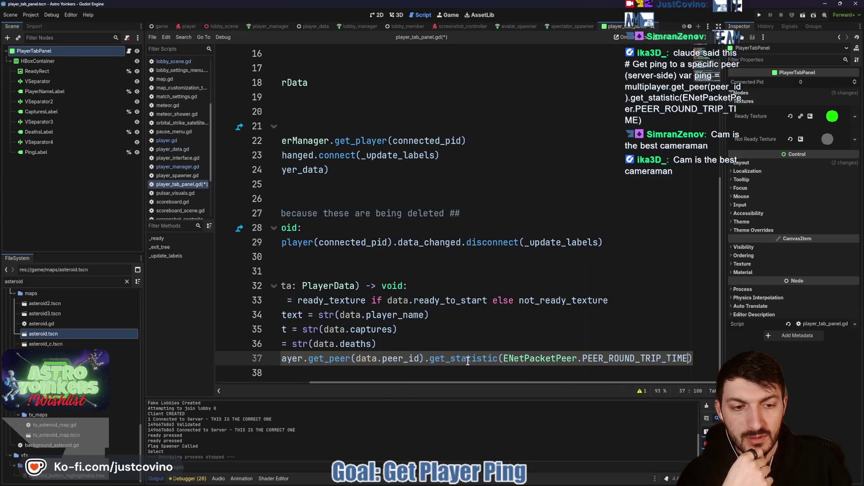
scroll(447, 360, "left", 5)
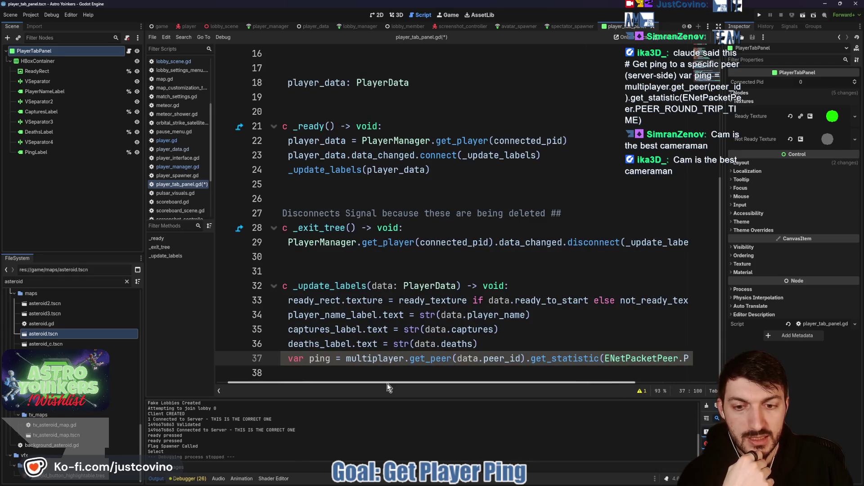
left_click(377, 373)
key("Return")
key("Return")
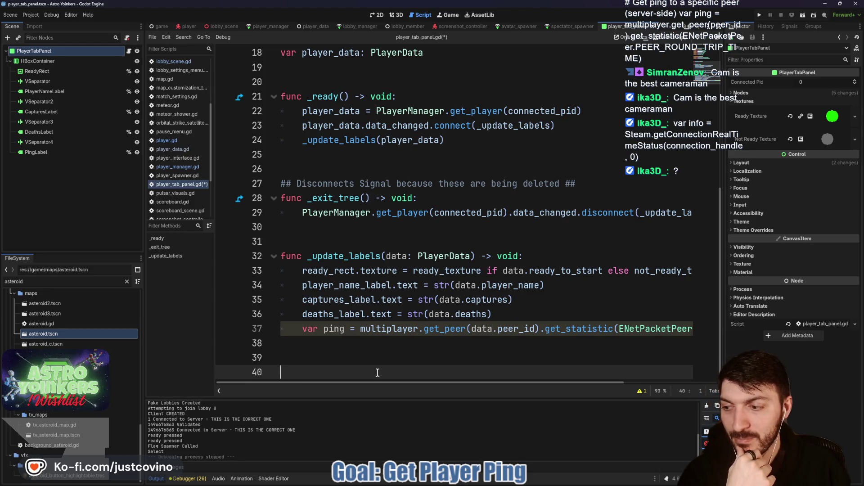
Step: Insert 'if LobbyManager.backend == LobbyManager.BACKEND.ENET:' above the ping line
key("Up")
key("Up")
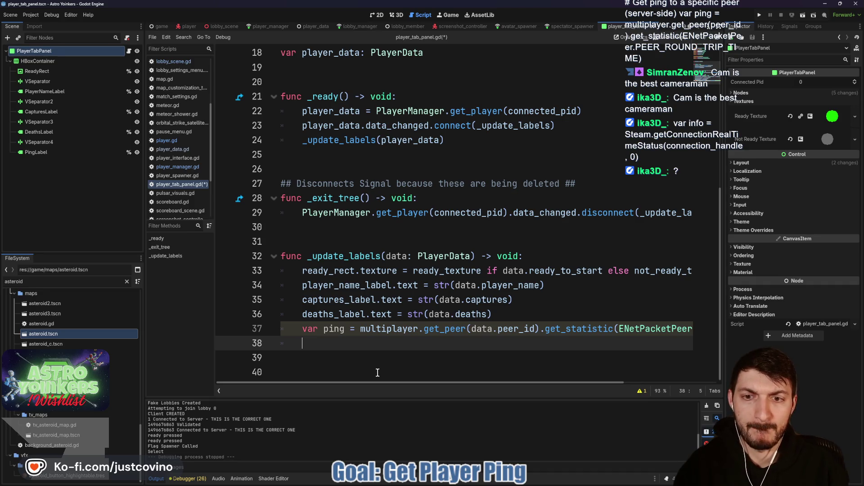
key("alt+Up")
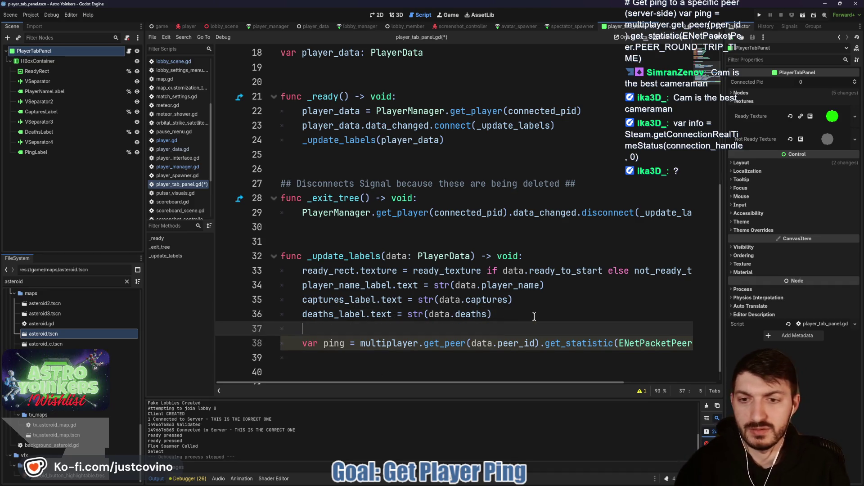
type("if LobbyM")
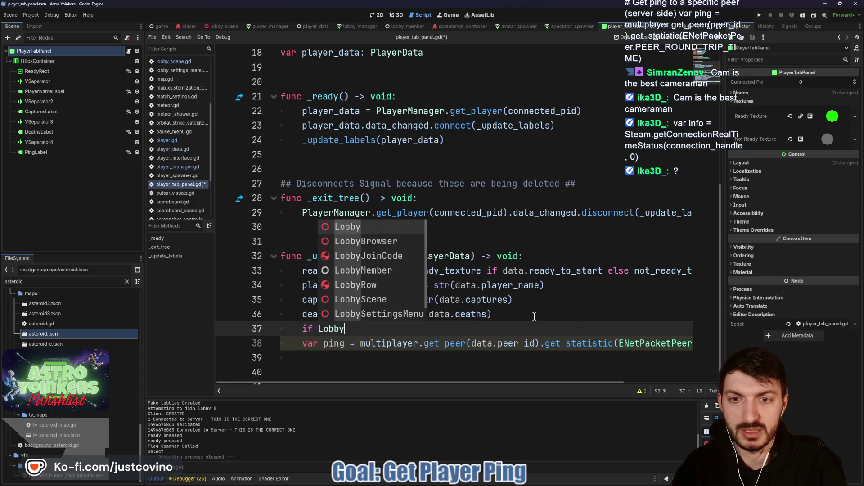
type("anager.")
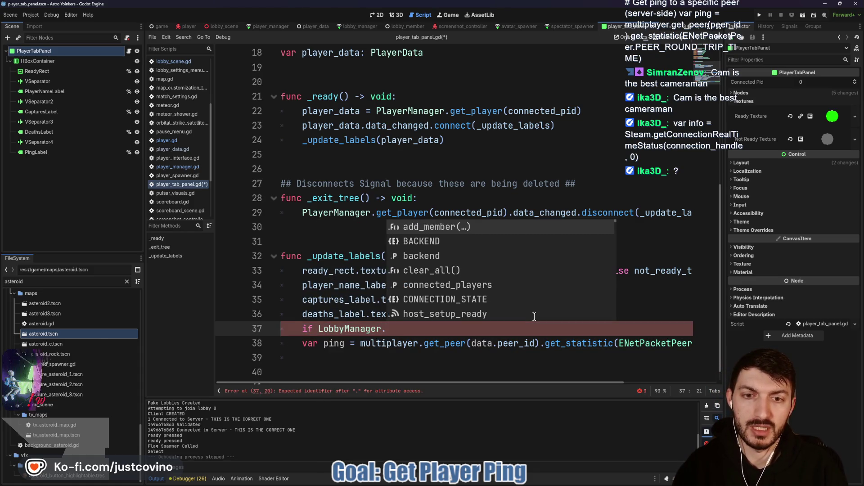
key("Down")
key("Down")
key("Return")
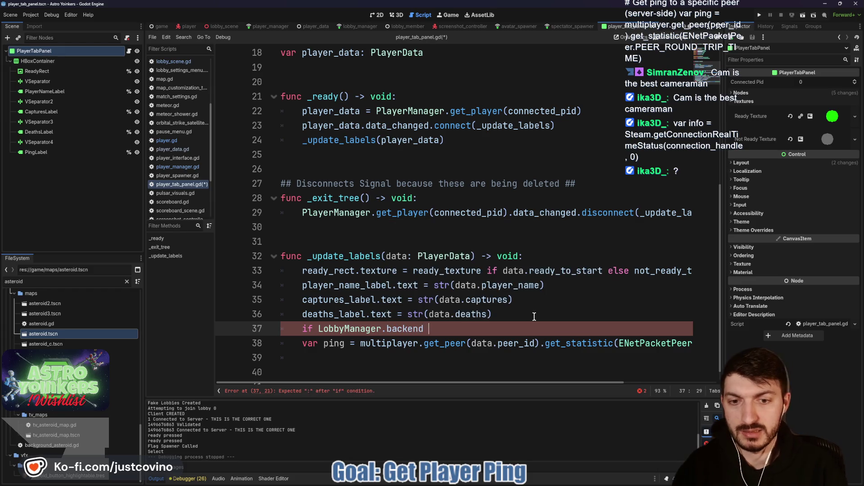
type("==")
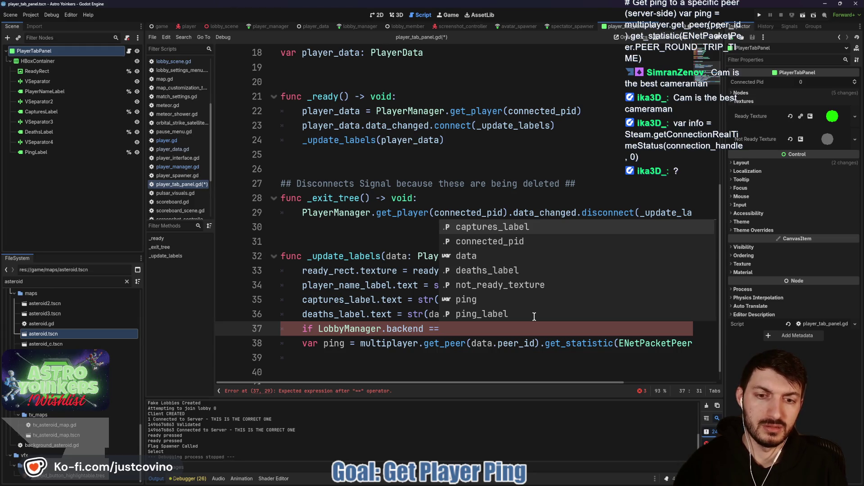
type("Lobby")
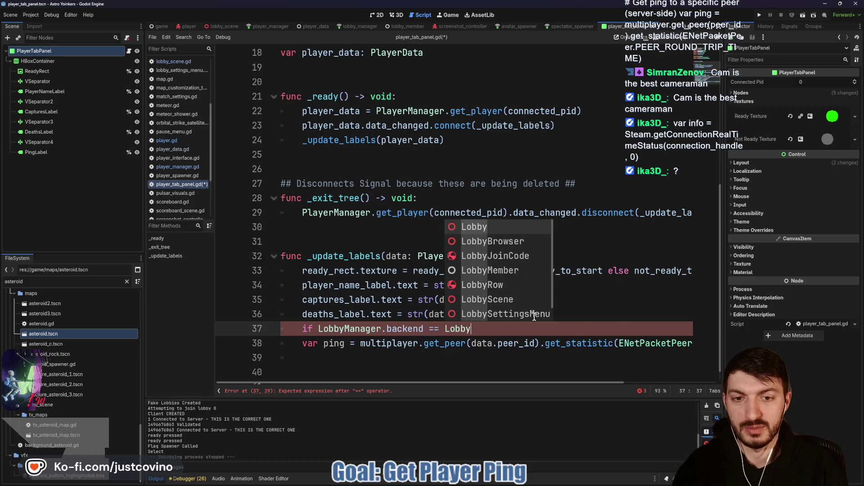
type("Manager.")
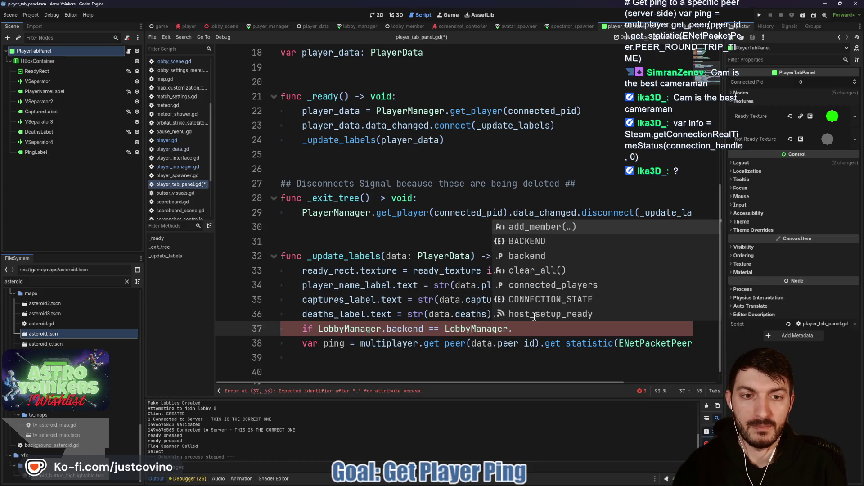
key("Down")
key("Return")
type(".")
key("Return")
type(":")
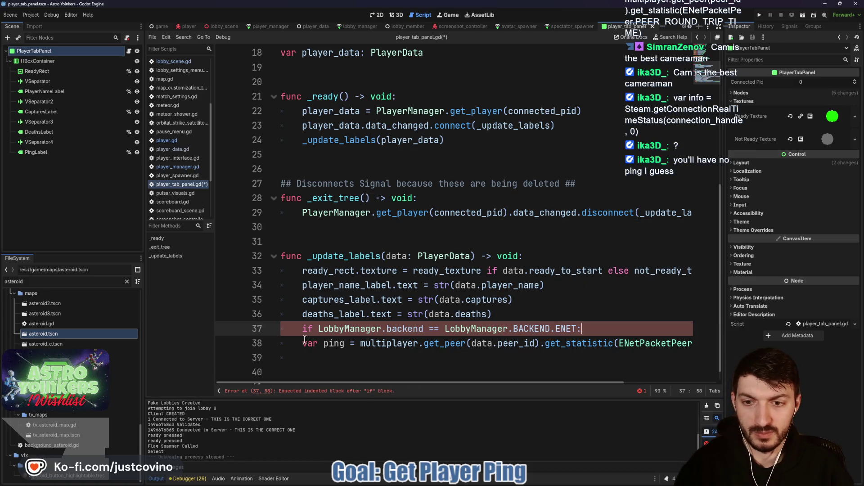
Step: Indent the ping line under the ENet backend check
left_click(303, 343)
key("Tab")
left_click(340, 358)
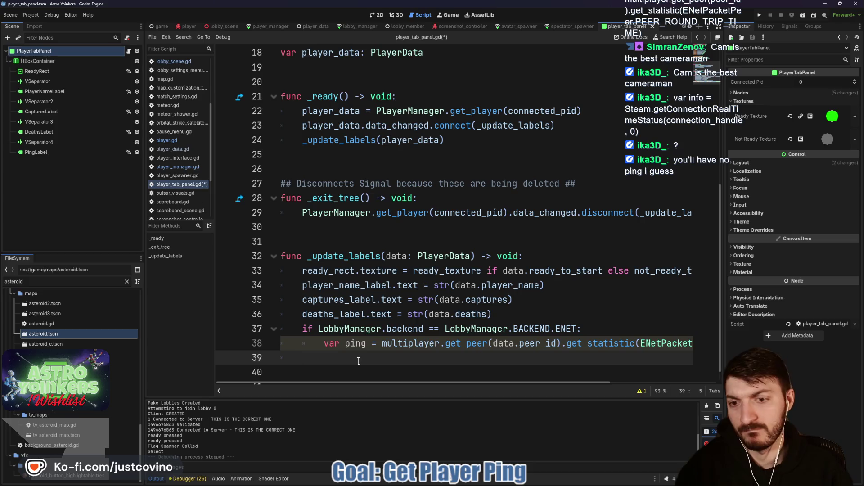
Step: Add an else branch with var ping = multiplayer.get_peer(data.peer_id).get_statistic(Steam.getConne…)
type("else:")
key("Return")
type("var ping = m")
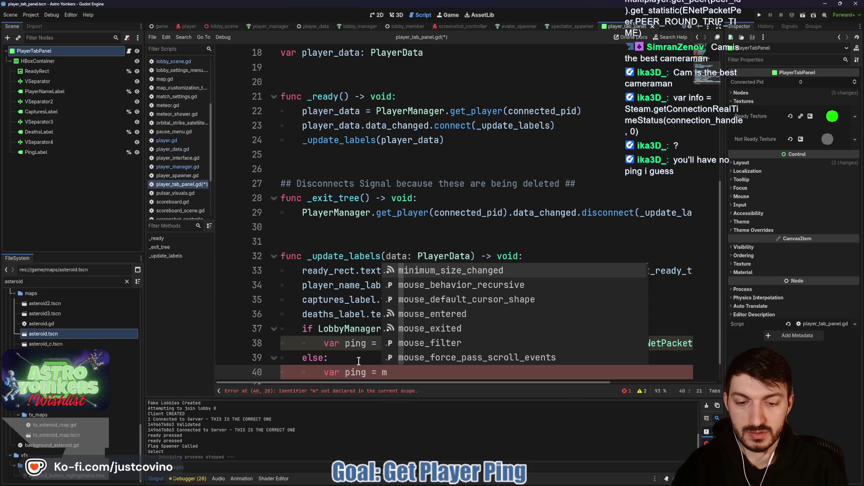
type("ul")
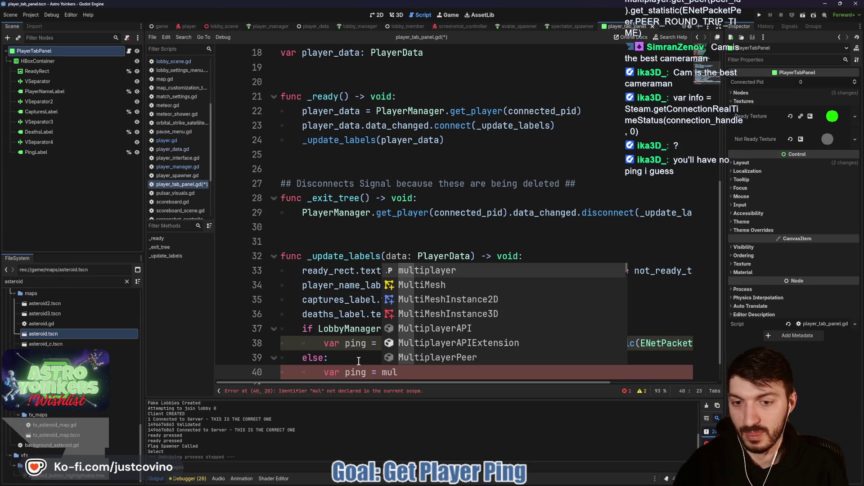
key("Return")
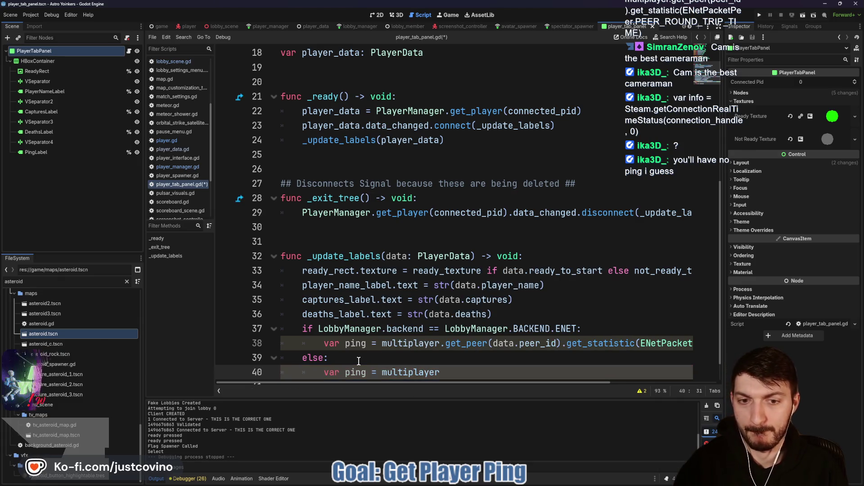
type(".get")
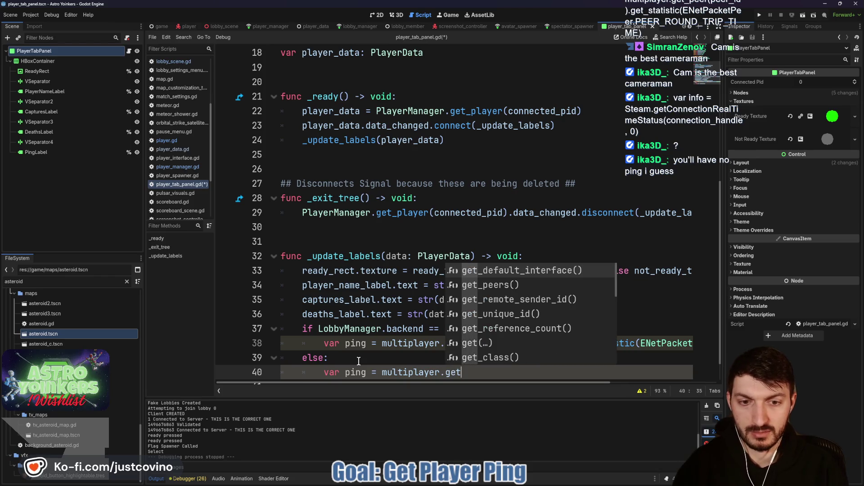
type("_p")
key("BackSpace")
key("BackSpace")
key("BackSpace")
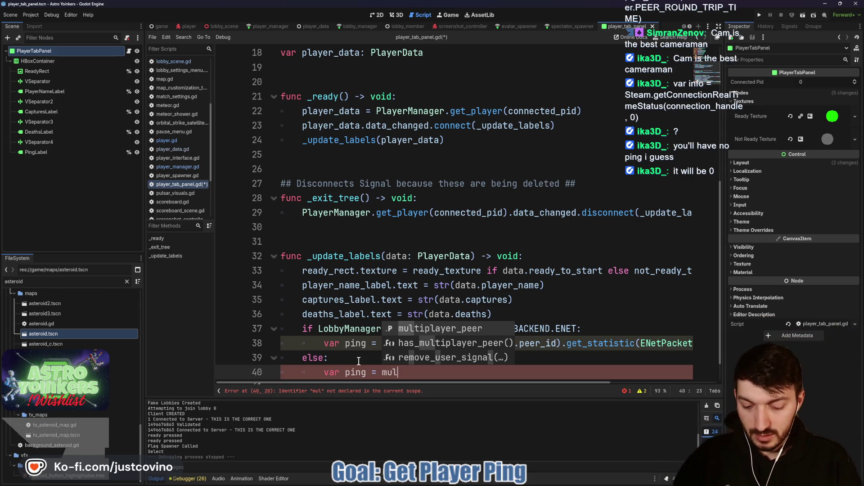
type("tipla")
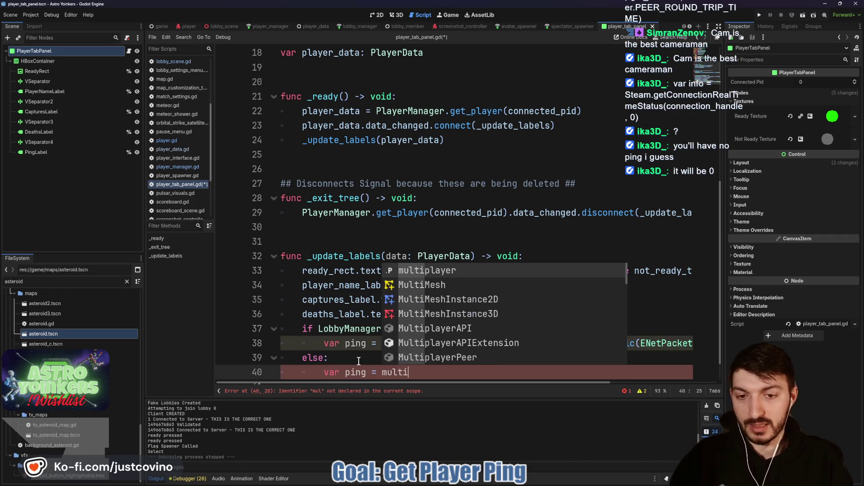
type("yer")
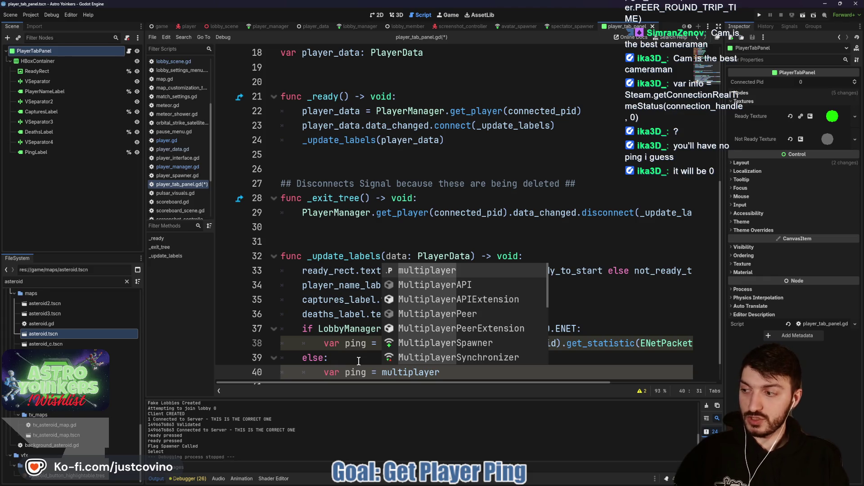
type(".")
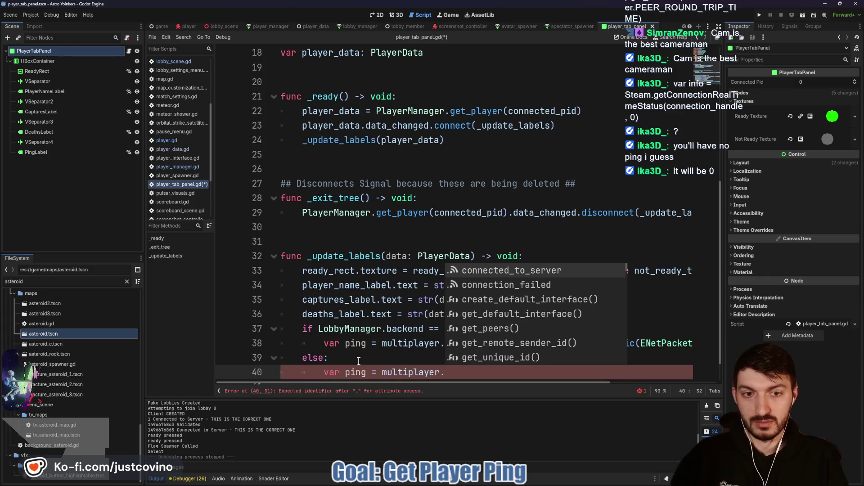
type("get")
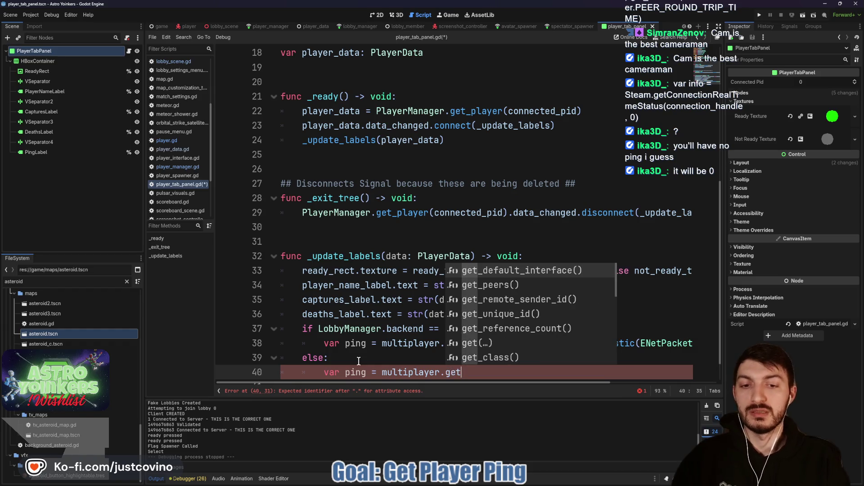
type("_peer(")
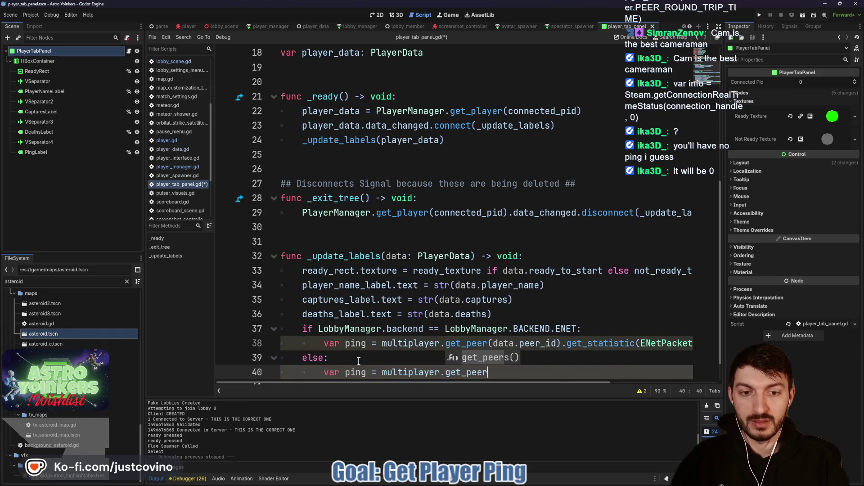
type("data.peer")
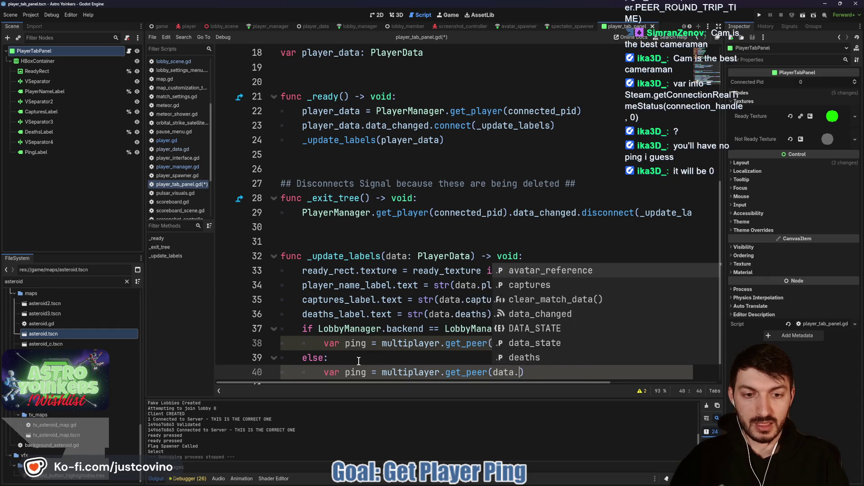
key("Return")
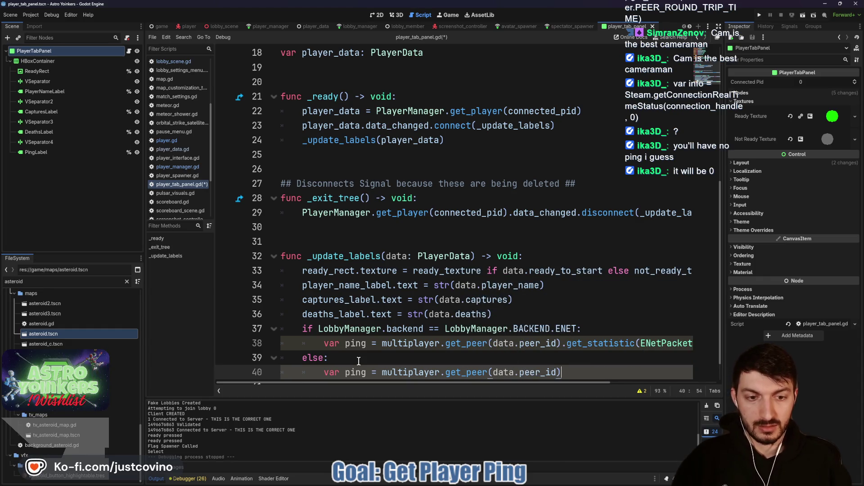
type("tat")
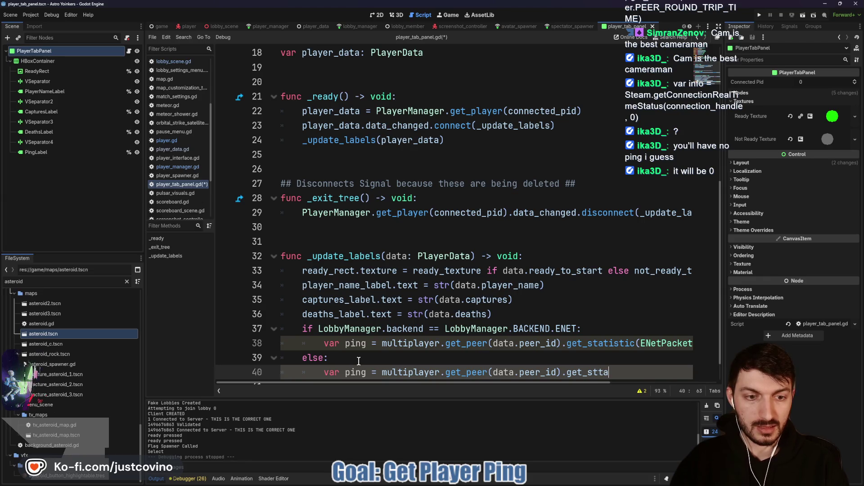
type("istic(S")
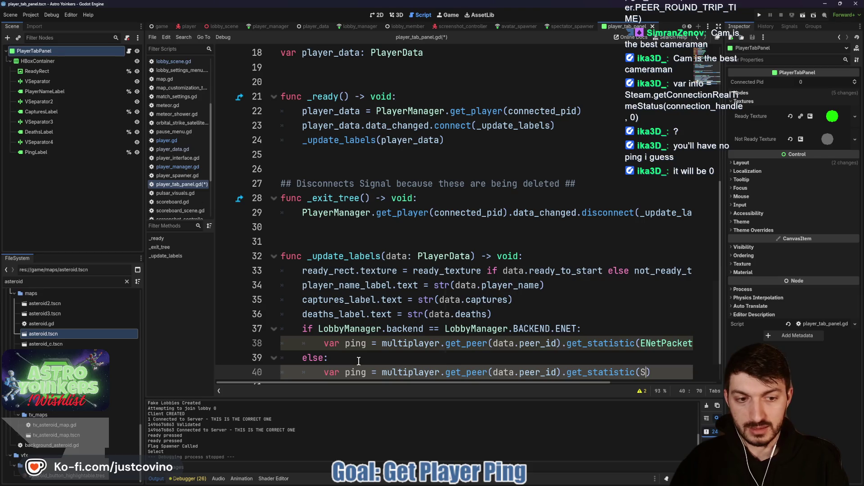
type("team")
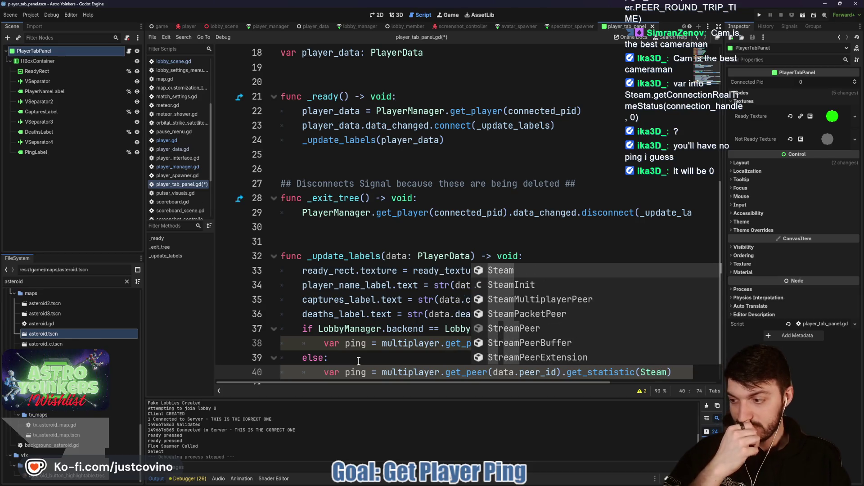
type(".getCon")
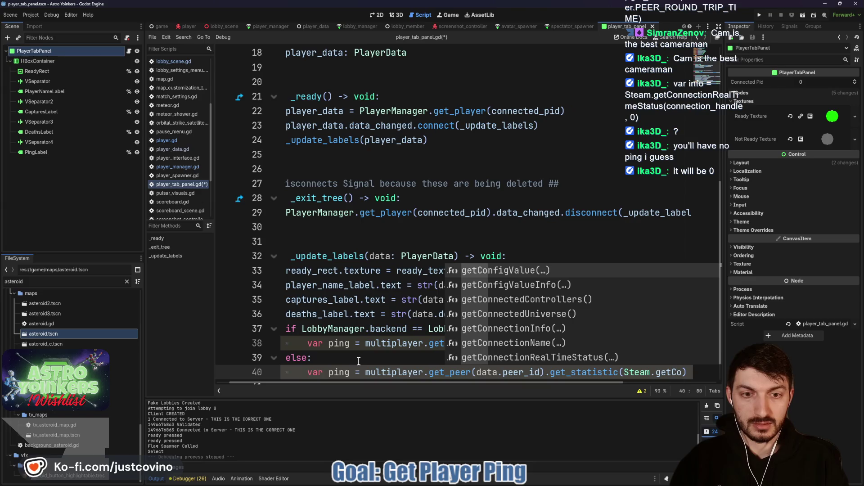
type("ne")
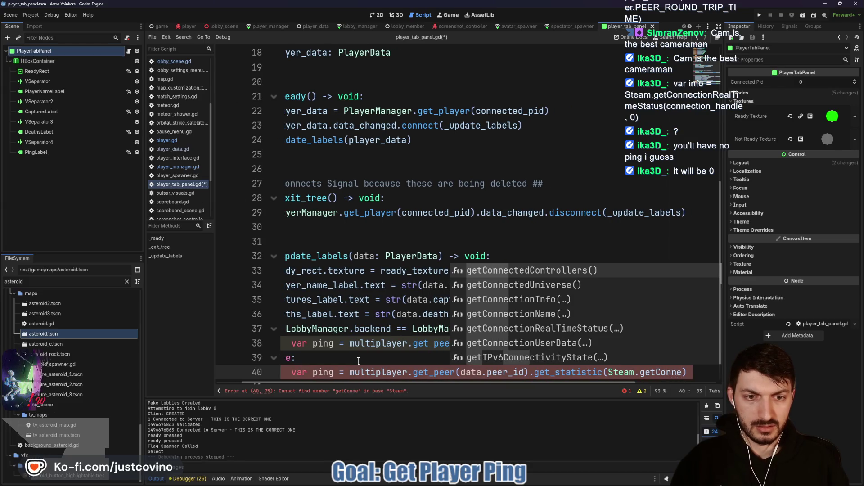
Step: Complete the statistic argument as Steam.getConnectionRealTimeStatus from autocomplete
key("Down")
key("Down")
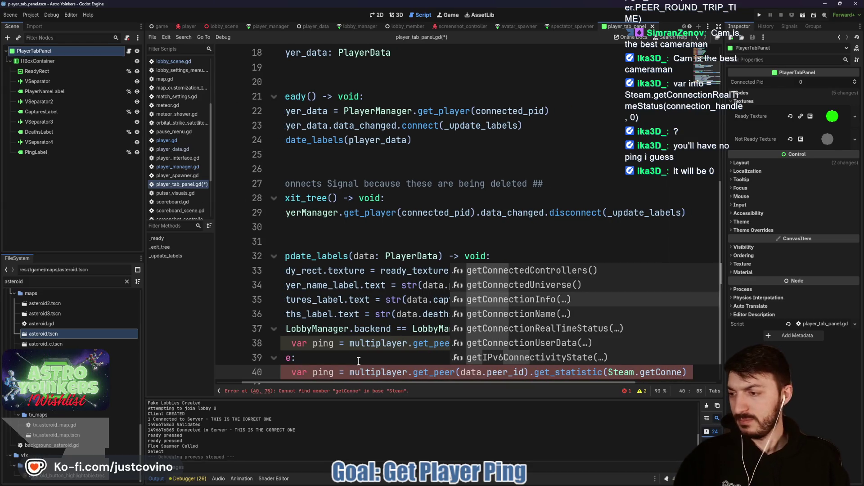
key("Down")
key("Down")
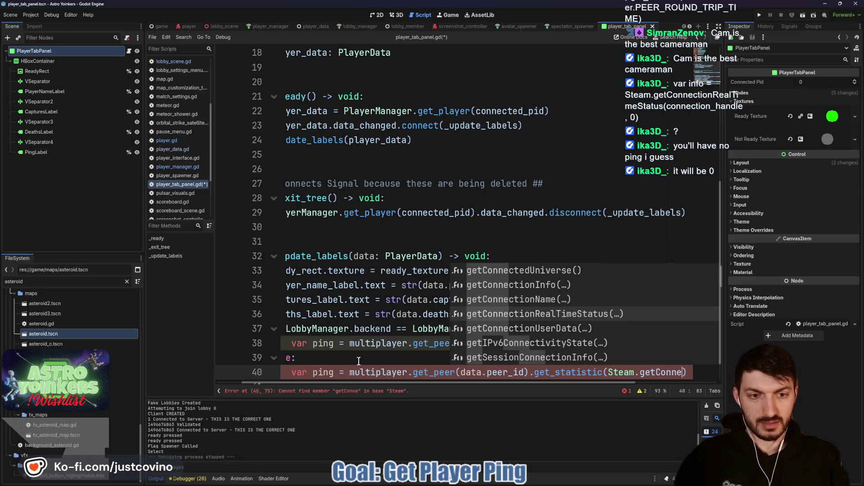
key("Return")
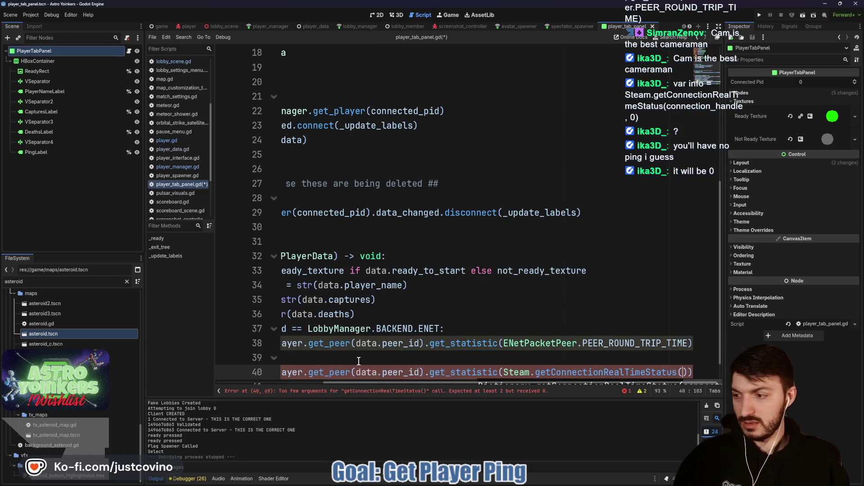
Step: Try a connection argument from the suggestions, then clear it, leaving empty parentheses
type("connection")
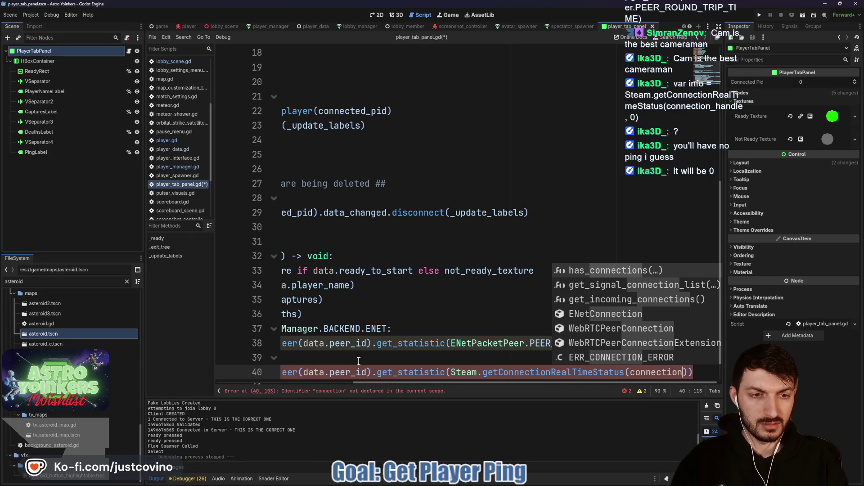
type("_")
key("BackSpace")
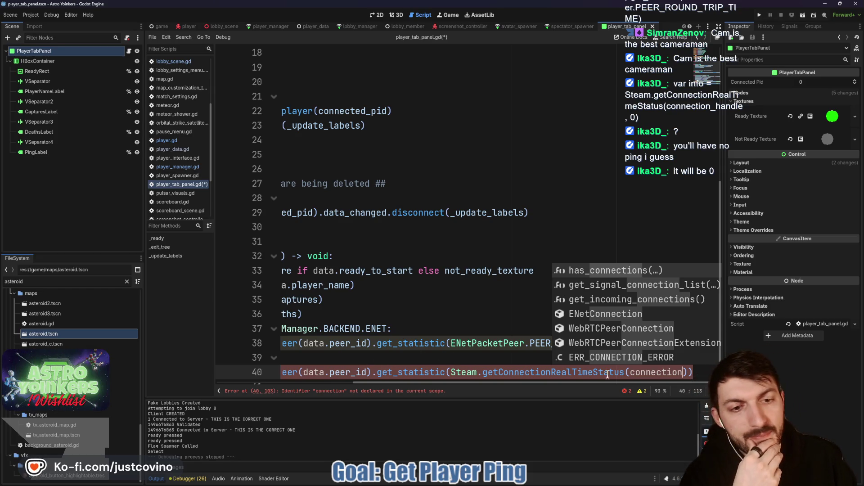
key("BackSpace")
key("BackSpace")
key("BackSpace")
key("BackSpace")
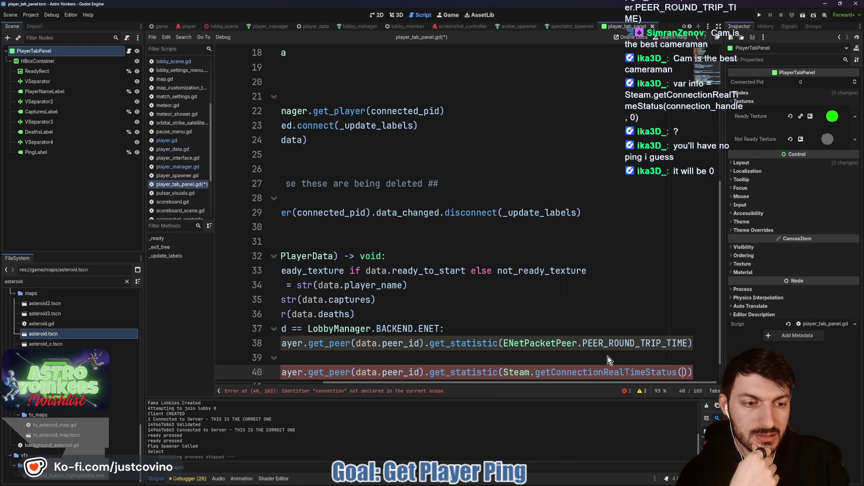
type("c")
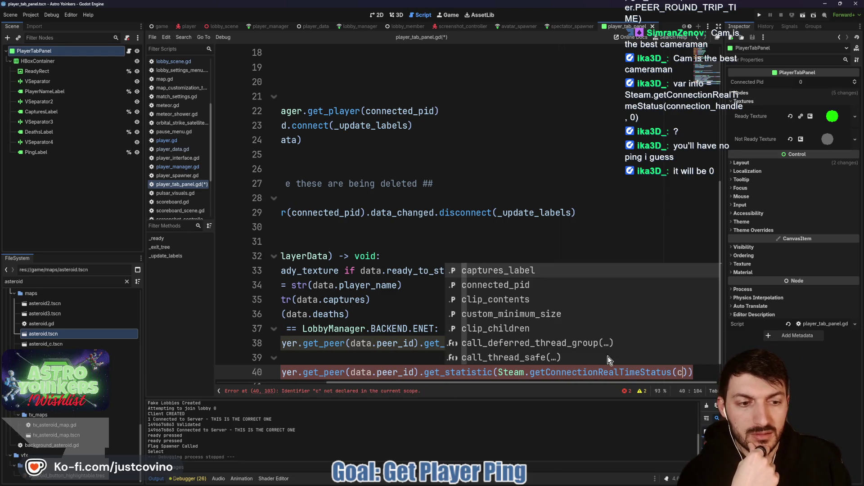
type("onn")
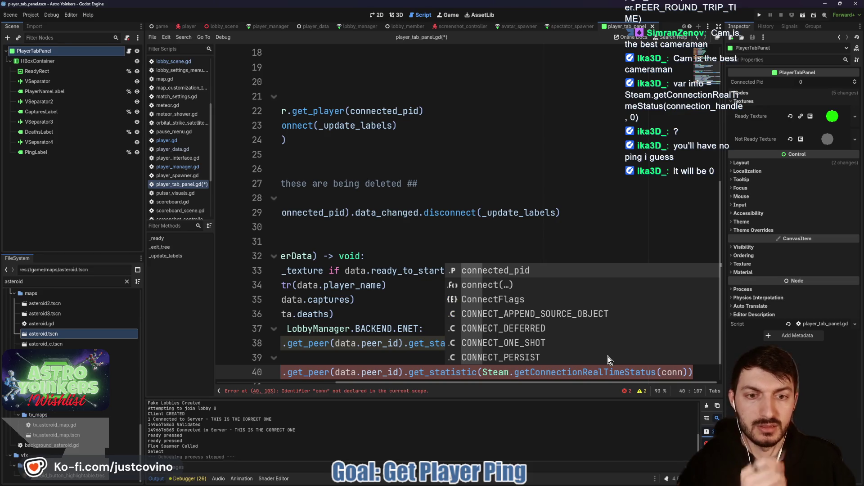
key("Down")
key("Down")
key("Down")
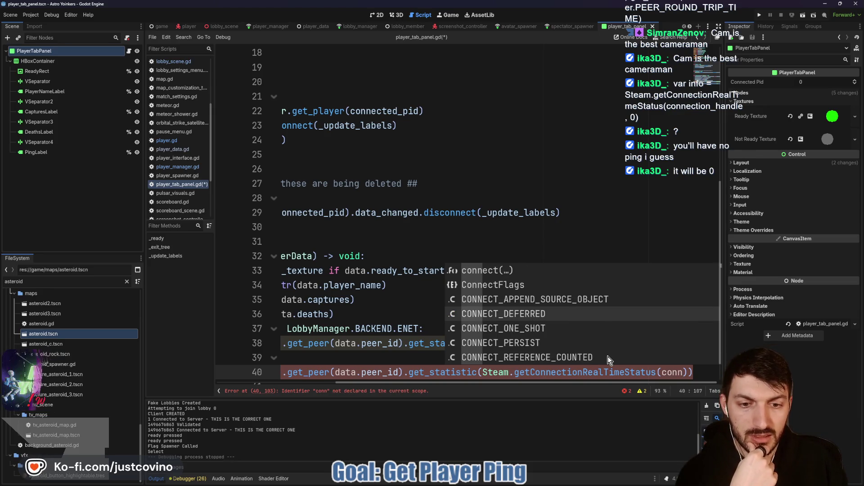
key("Down")
key("Down")
key("Down")
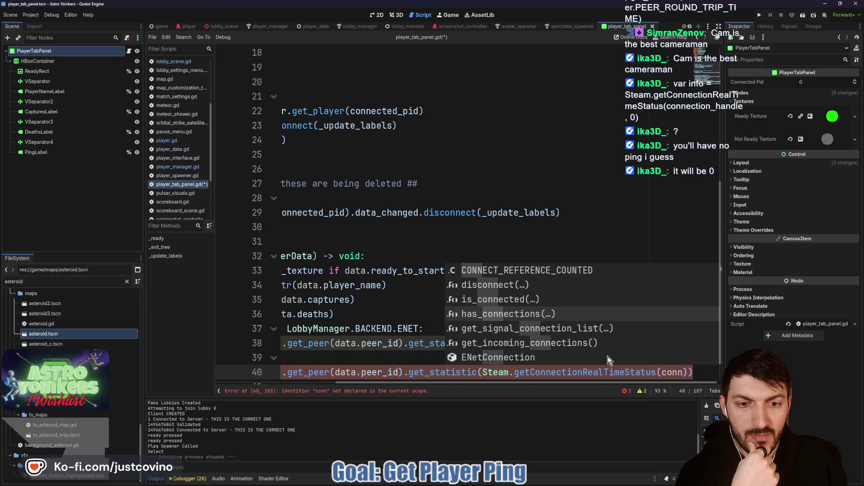
key("Down")
key("Down")
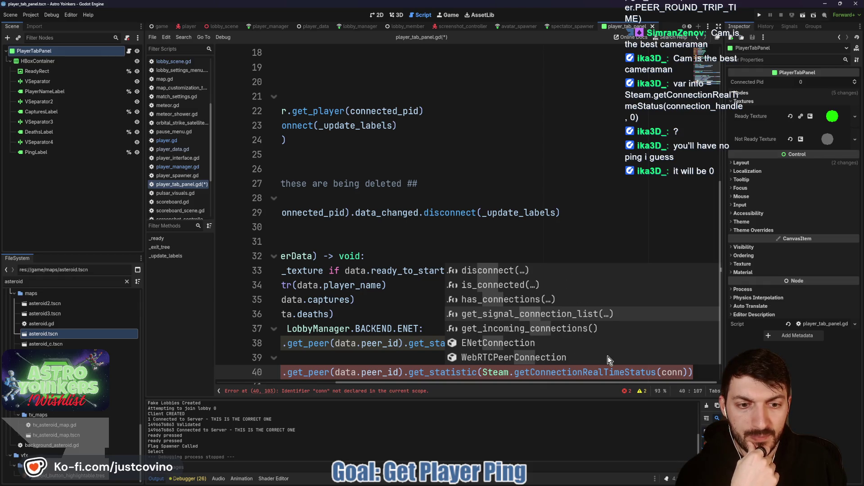
key("Down")
key("Down")
key("Down")
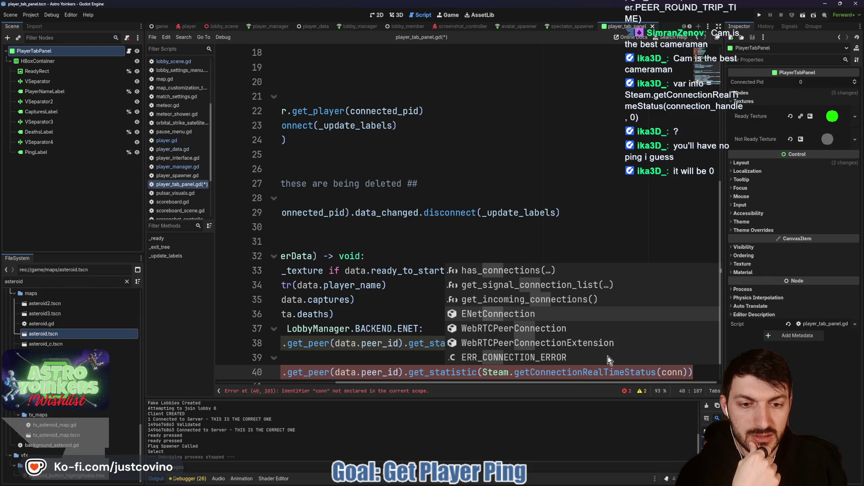
key("Down")
key("Down")
key("Down")
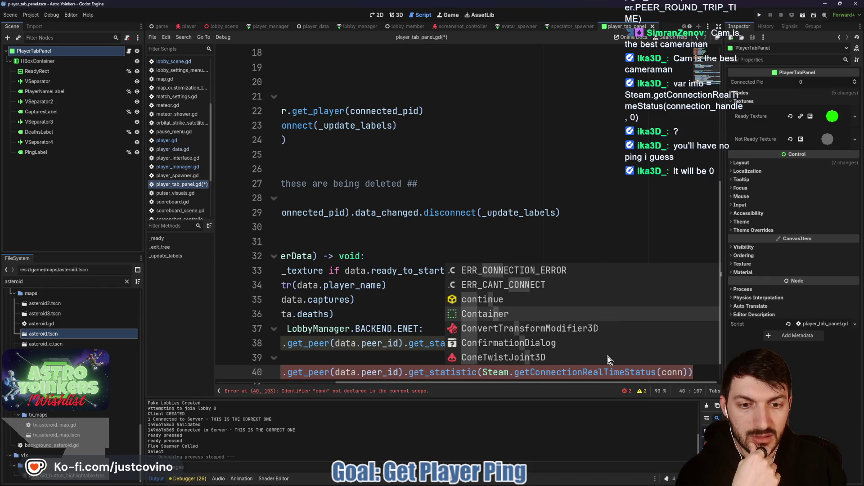
key("Down")
key("Down")
key("Down")
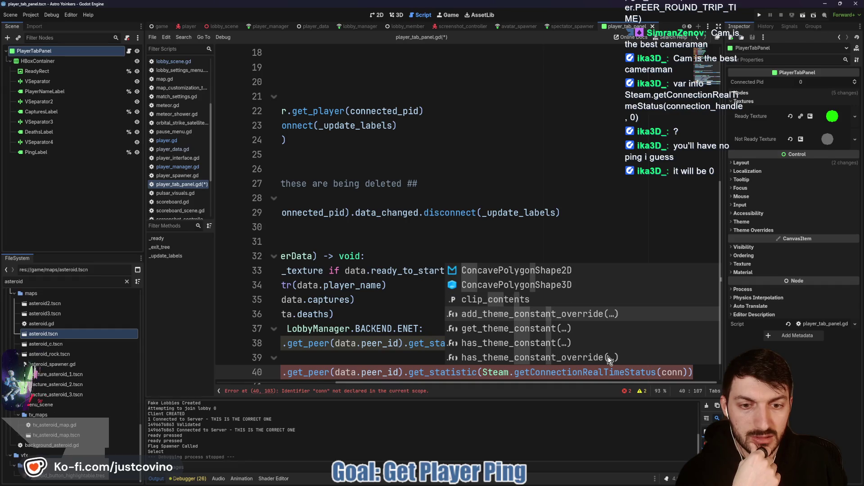
key("Down")
key("Down")
key("Down")
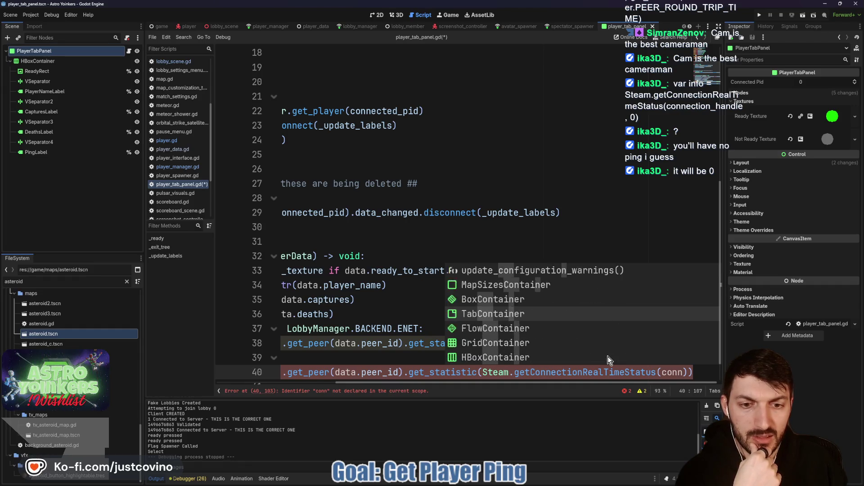
key("Down")
key("Down")
key("Down")
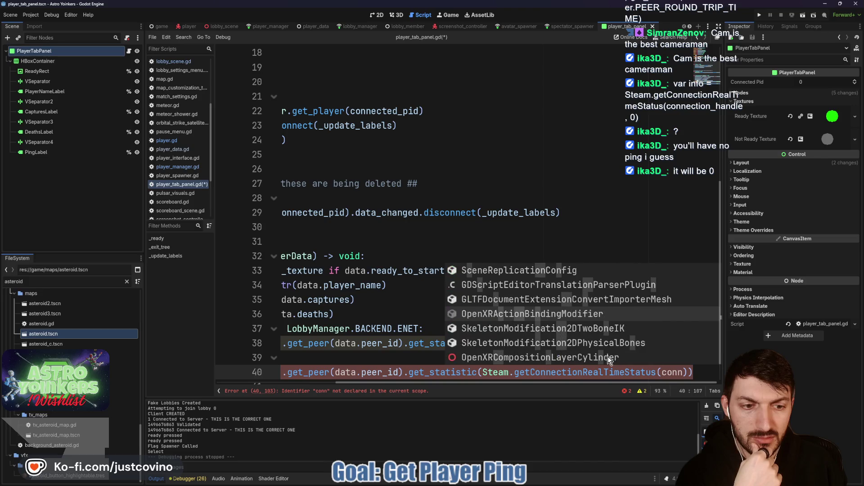
key("BackSpace")
key("BackSpace")
key("BackSpace")
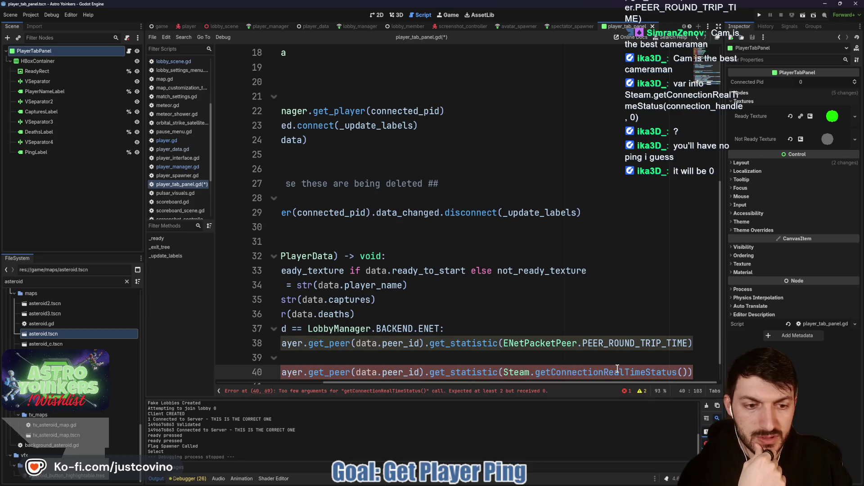
Step: Pass arguments 1 and 0 to Steam.getConnectionRealTimeStatus in the else-branch ping line
mouse_move(617, 368)
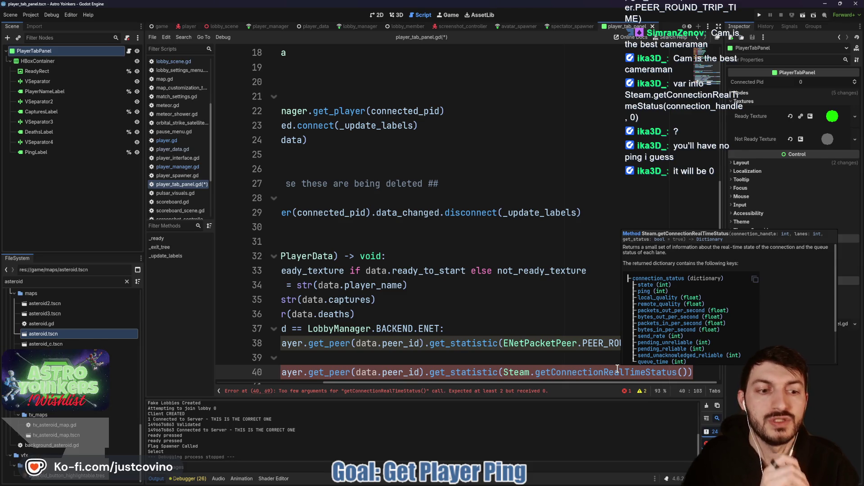
type("ping")
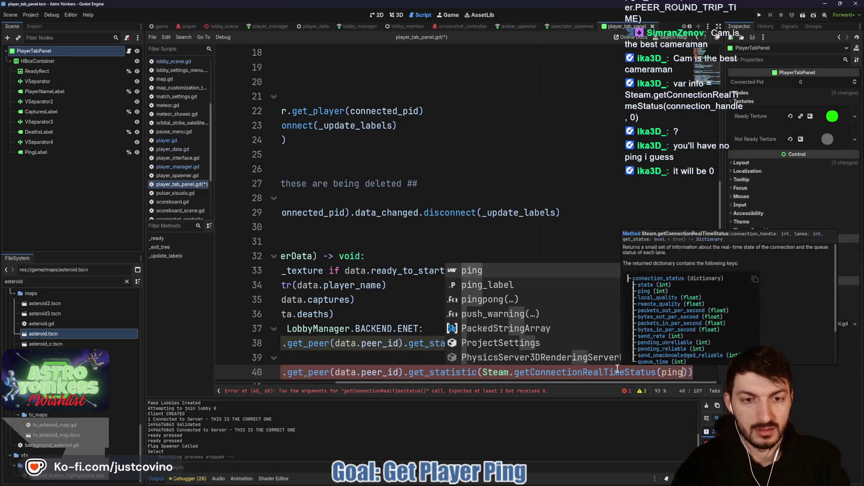
type(",")
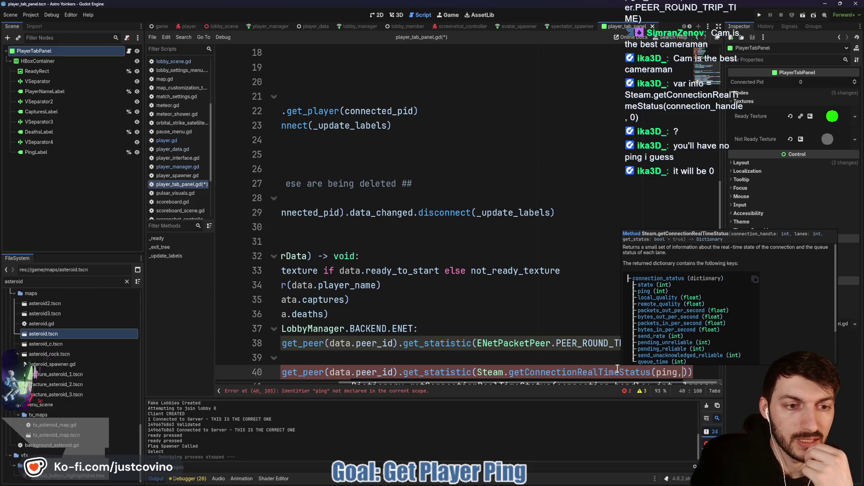
type("0")
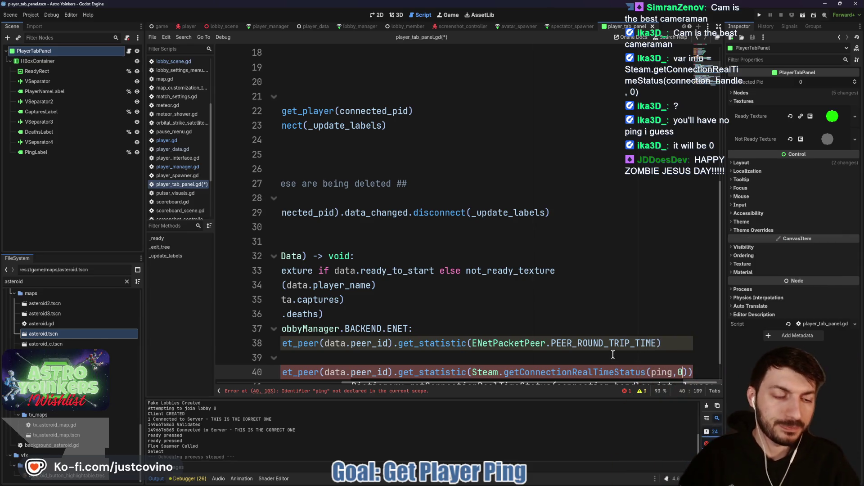
double_click(662, 373)
type("\"ping")
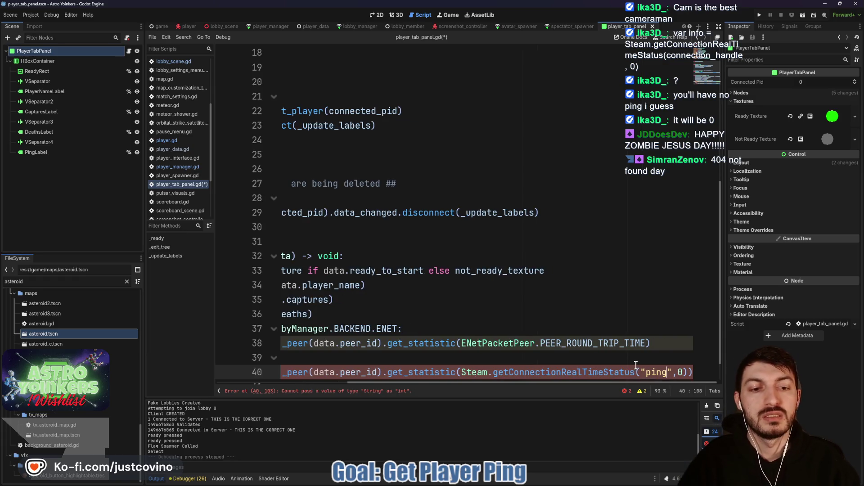
mouse_move(600, 370)
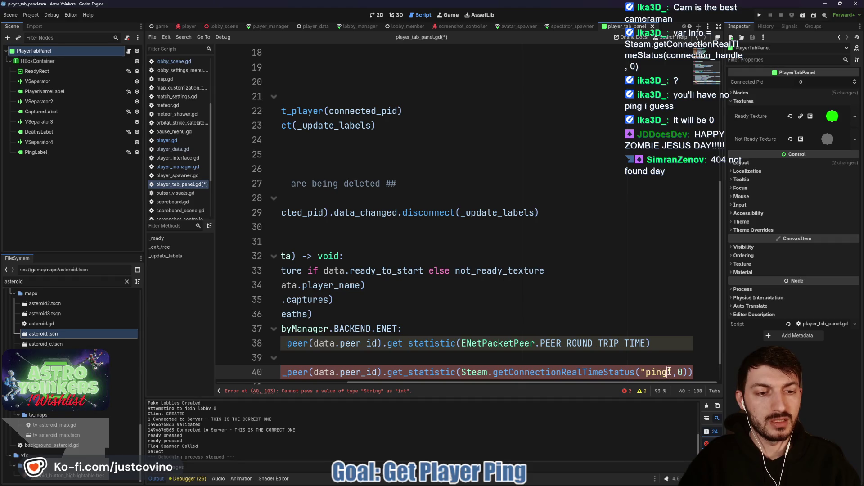
type("1")
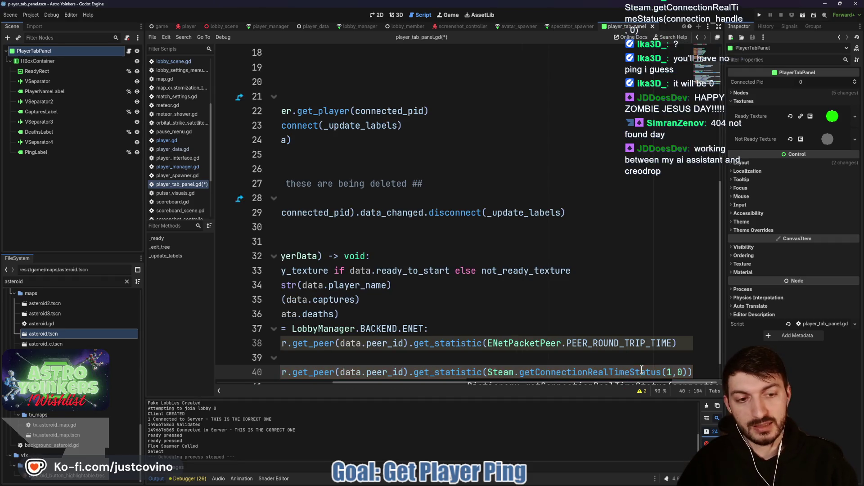
scroll(617, 360, "down", 1)
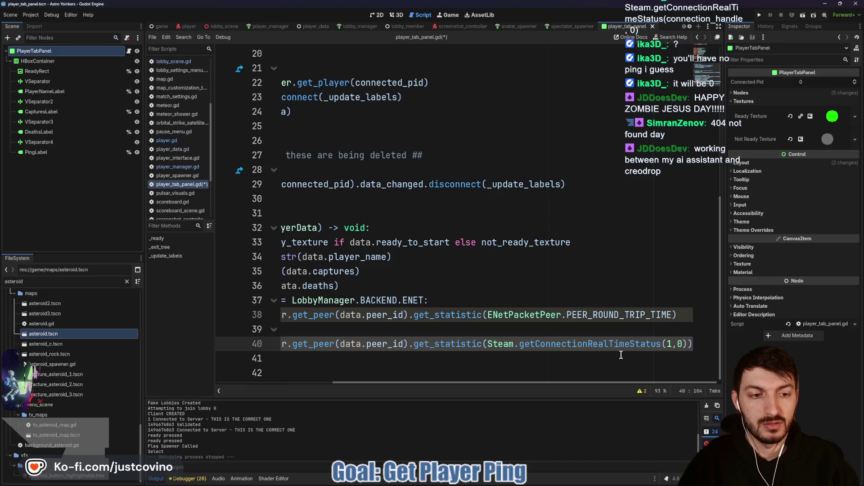
scroll(608, 357, "left", 3)
scroll(605, 357, "right", 3)
scroll(605, 358, "left", 3)
left_click(439, 363)
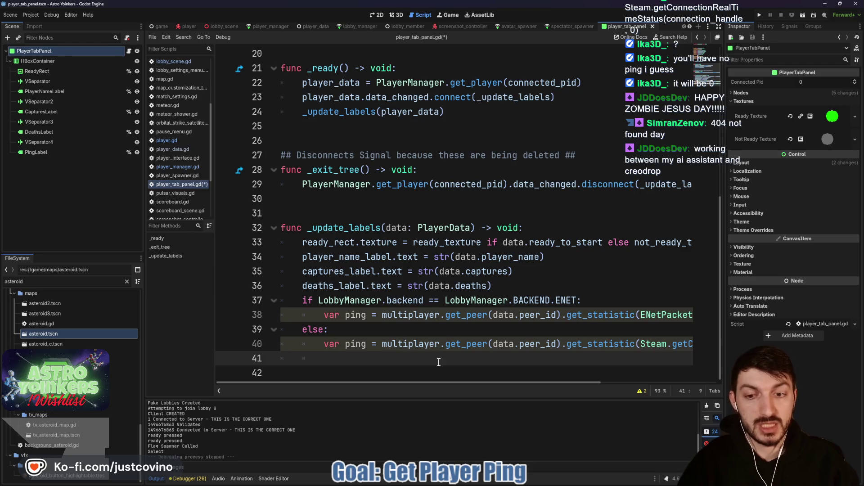
Step: Add print("Ping: ", ping) to both the Steam and ENet branches and save the script
type("print(\"Ping:")
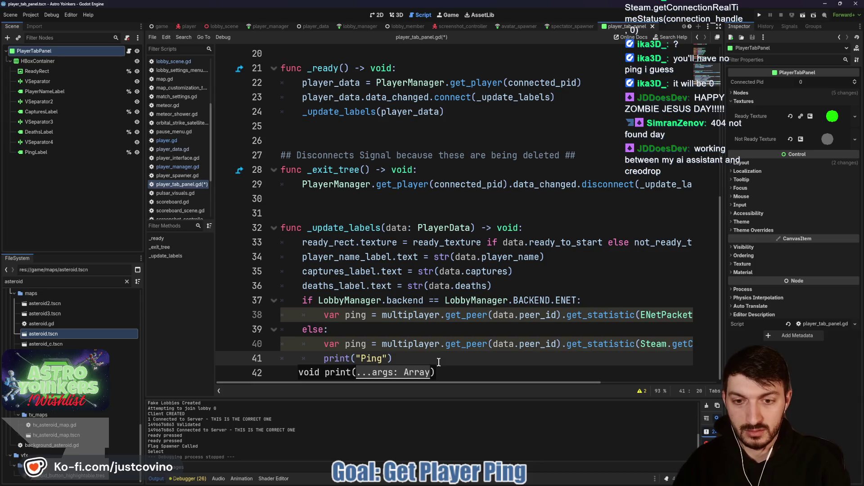
type(" \", p")
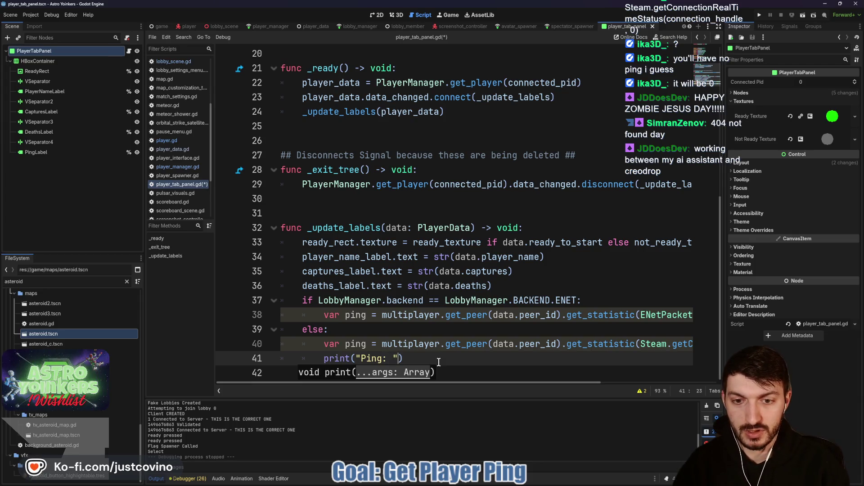
type("ing")
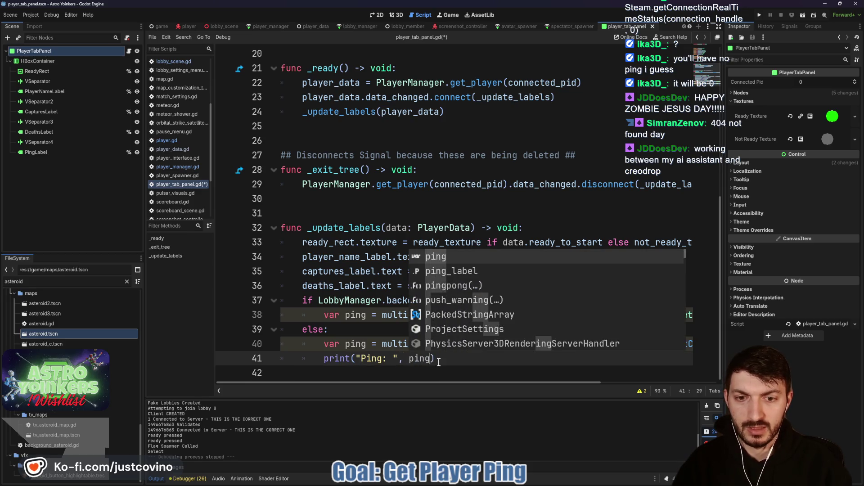
left_click_drag(435, 359, 321, 360)
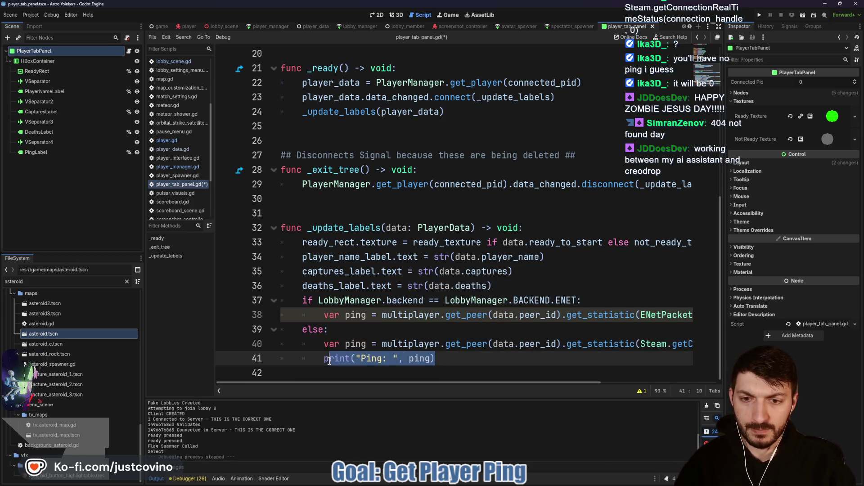
left_click(302, 328)
key("Return")
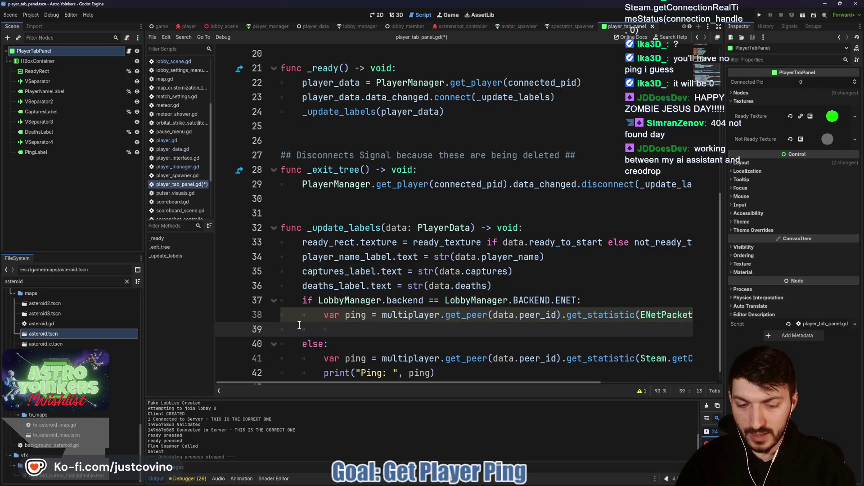
key("ctrl+s")
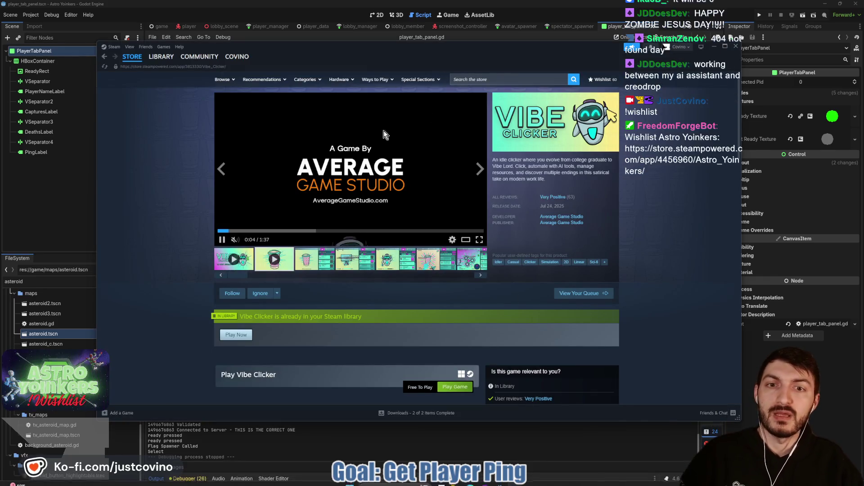
Step: Search the Steam store for 'astro yoink' and open the Astro Yoinkers page
left_click(518, 78)
type("astro yoink")
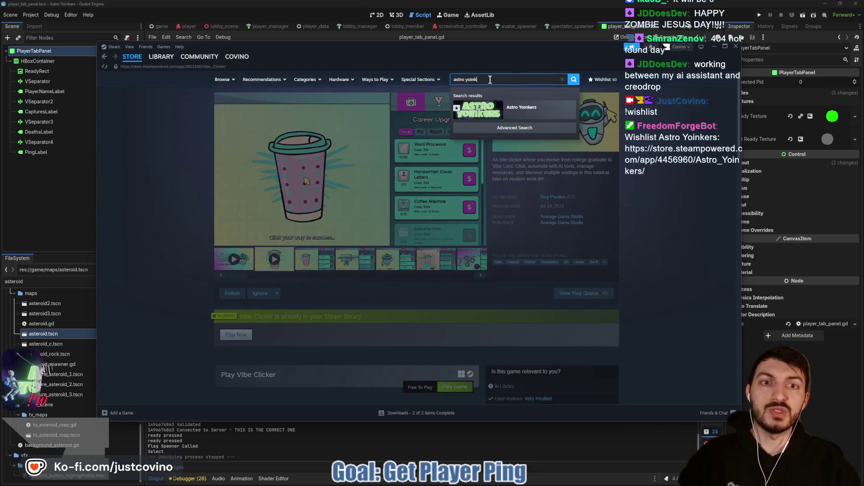
left_click(518, 109)
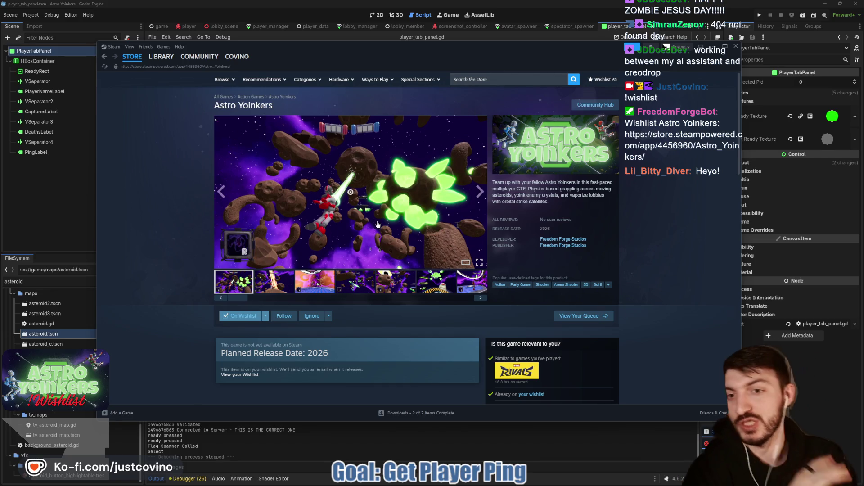
Step: Browse the Astro Yoinkers screenshots and page, then return to the Godot script
left_click(314, 281)
left_click(358, 285)
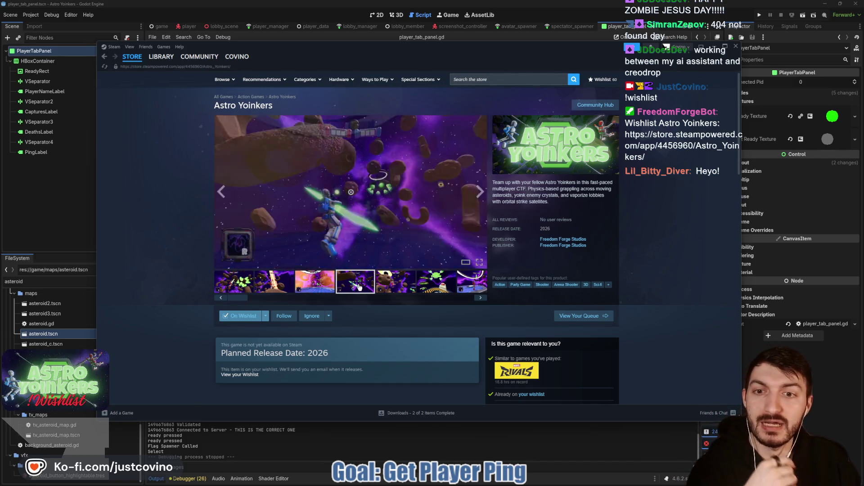
scroll(389, 299, "down", 10)
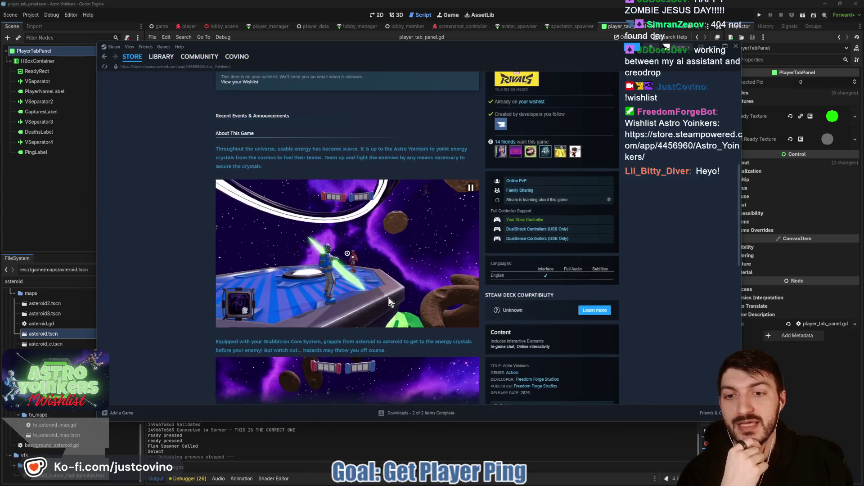
scroll(387, 298, "up", 5)
scroll(385, 295, "down", 6)
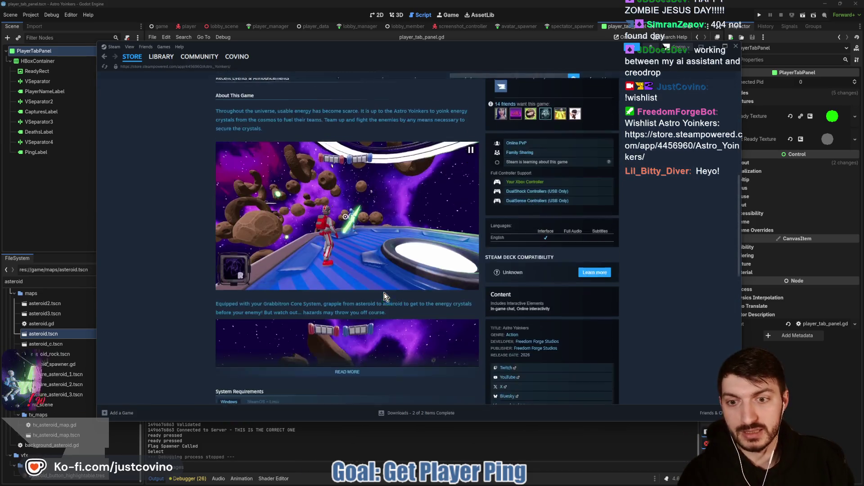
scroll(363, 252, "up", 10)
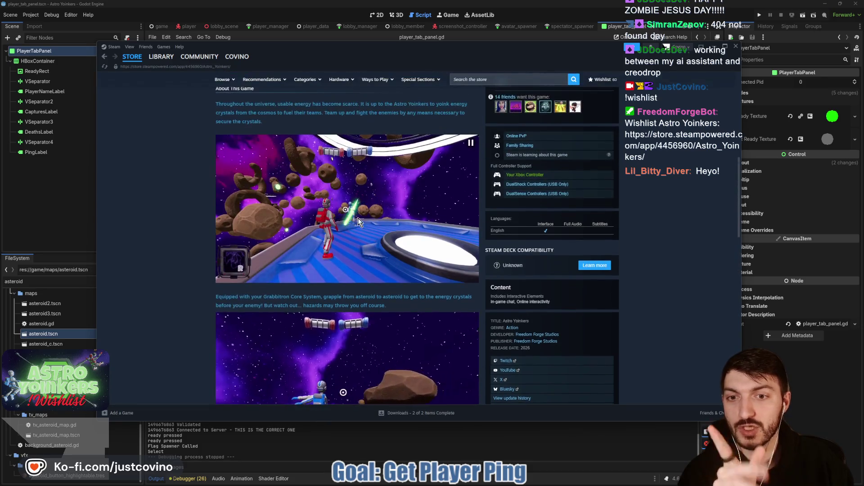
key("alt+Tab")
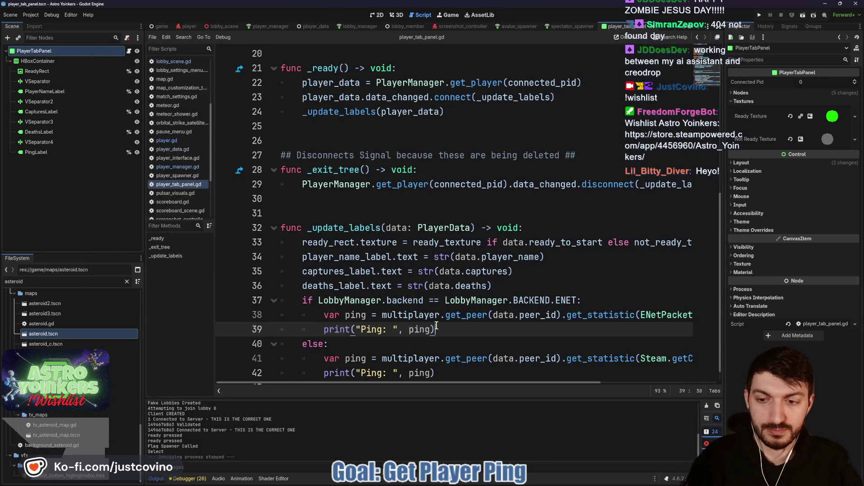
Step: Run the project with F5, host an ENet lobby in one instance and join it from the other
key("F5")
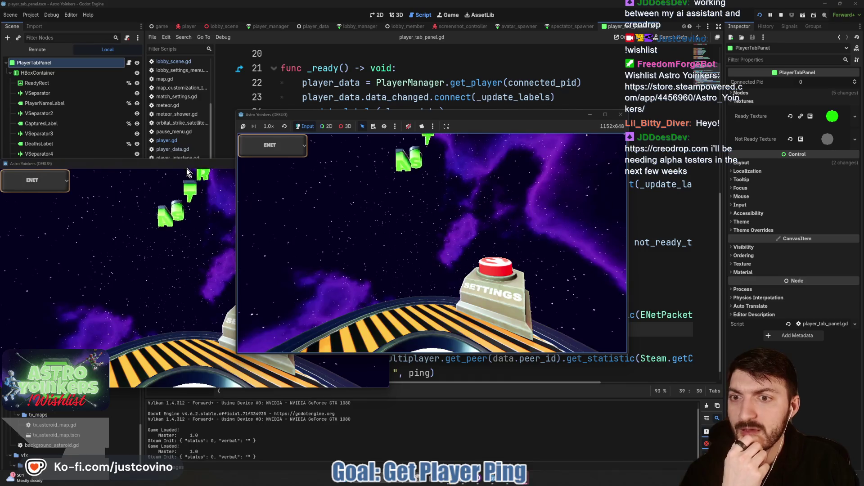
left_click(149, 200)
left_click(252, 220)
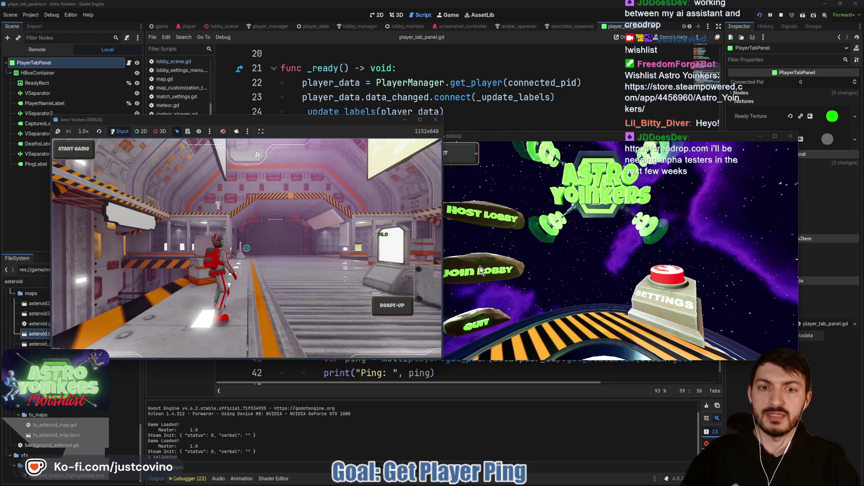
left_click(498, 274)
left_click(620, 181)
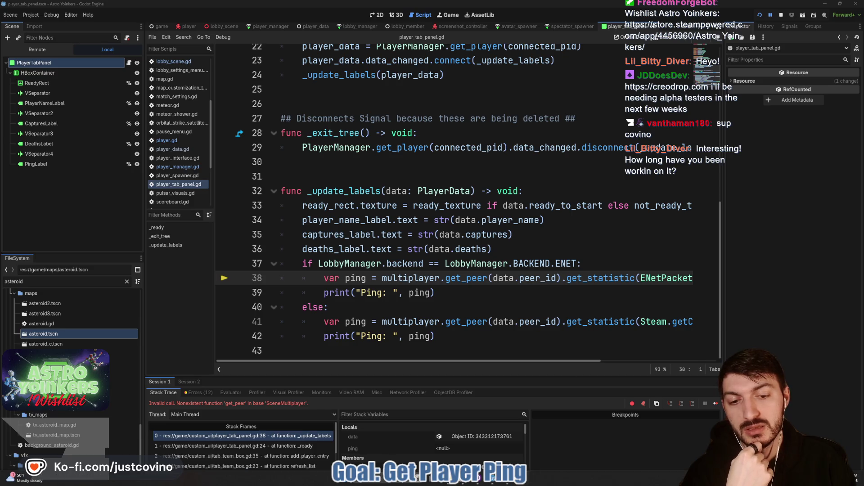
Step: Browse the repository's commit history in GitHub Desktop, then view the pending player_tab_panel.gd diff
left_click(478, 483)
left_click(248, 114)
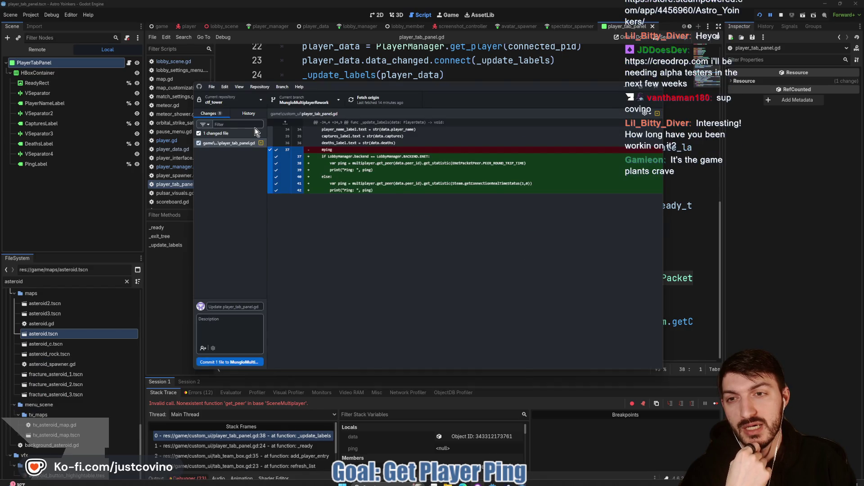
scroll(231, 285, "down", 3)
scroll(233, 289, "down", 15)
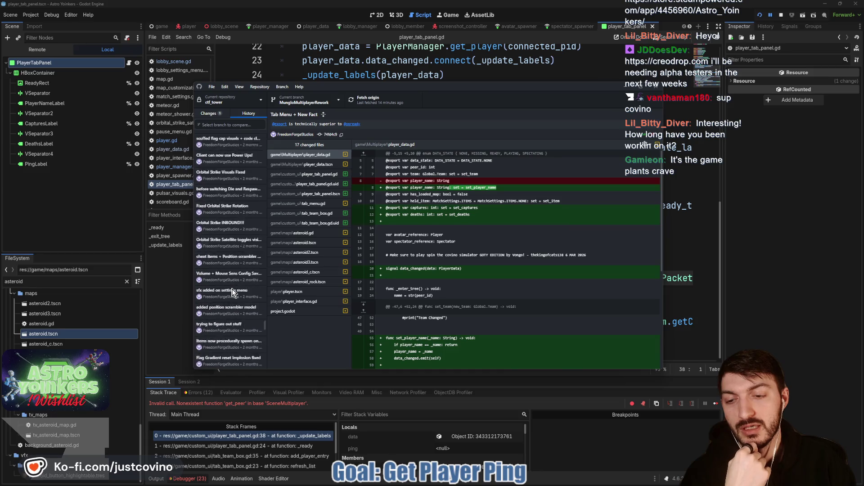
scroll(232, 290, "down", 5)
scroll(232, 339, "up", 10)
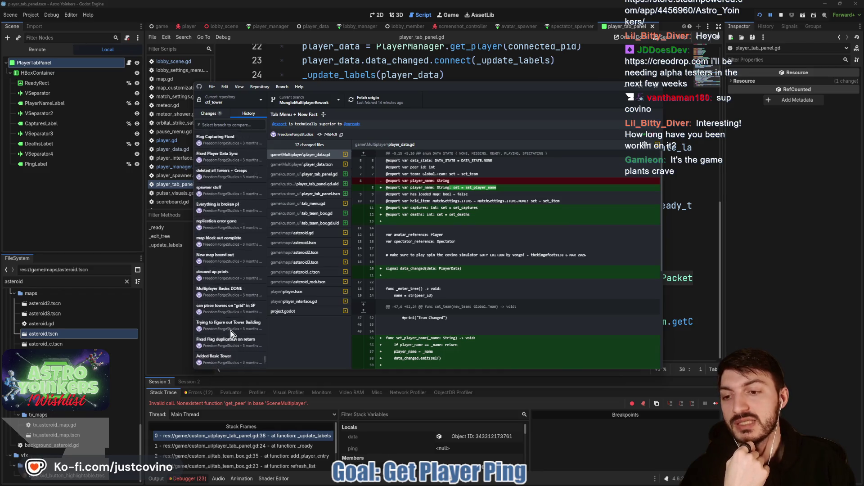
scroll(233, 335, "up", 10)
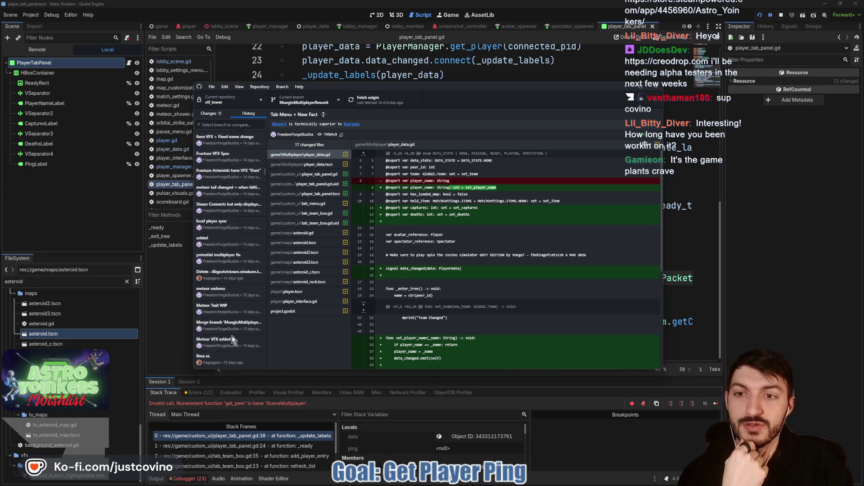
left_click(214, 115)
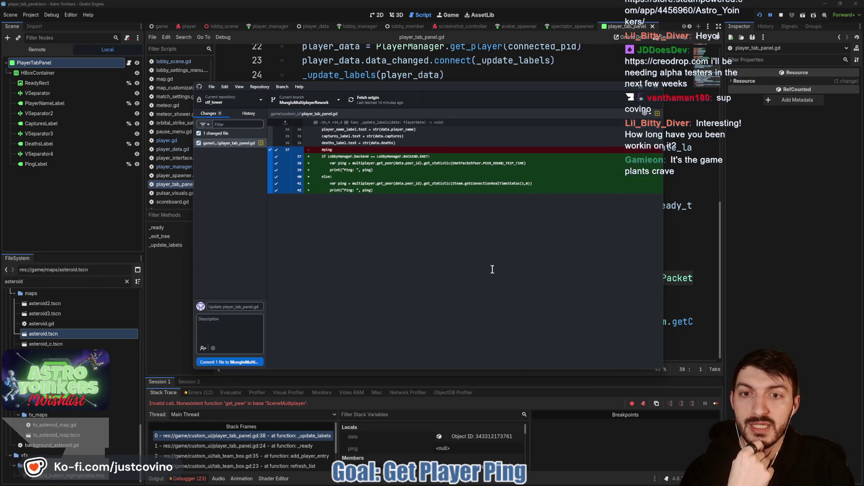
left_click(781, 274)
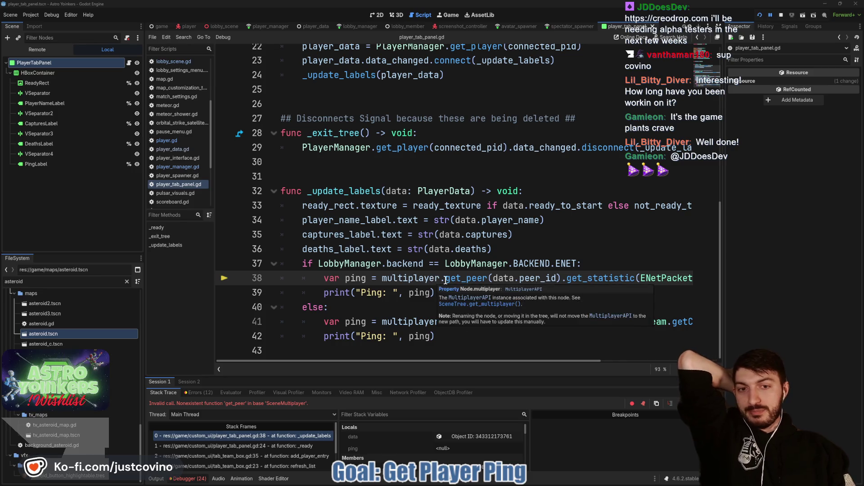
mouse_move(417, 278)
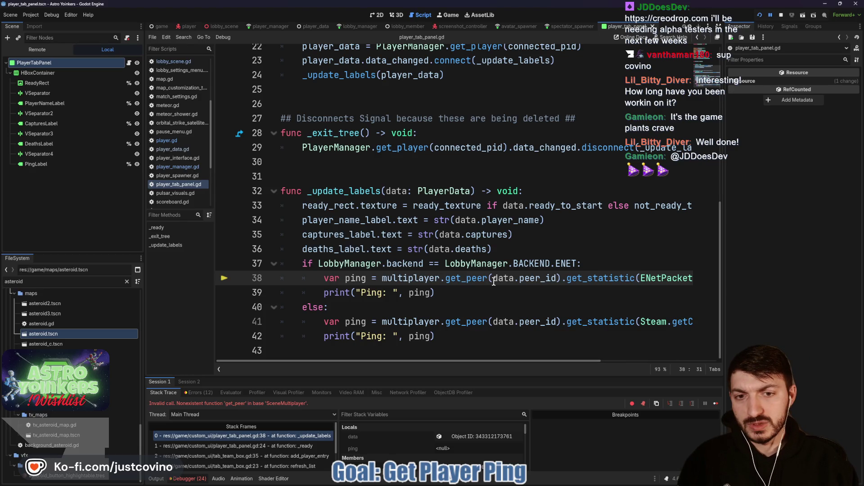
Step: Replace line 38's get_peer call with multiplayer_peer, browse its suggested methods, then stop the running game
double_click(476, 282)
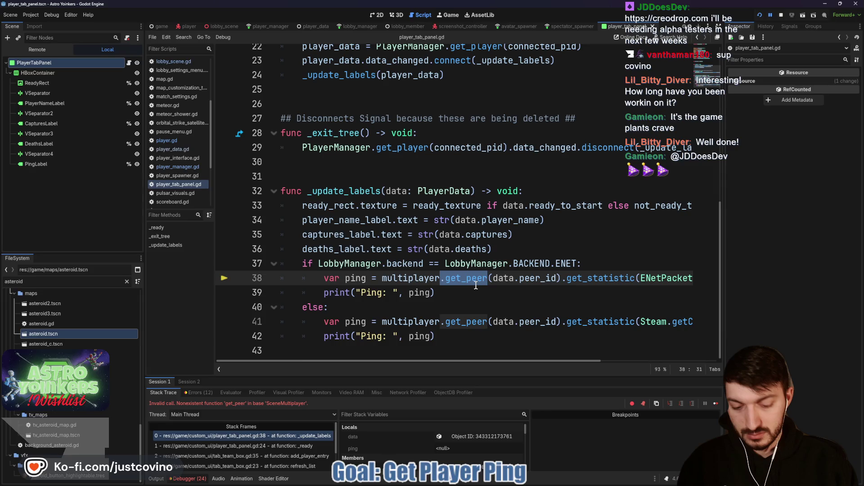
type(".PEE")
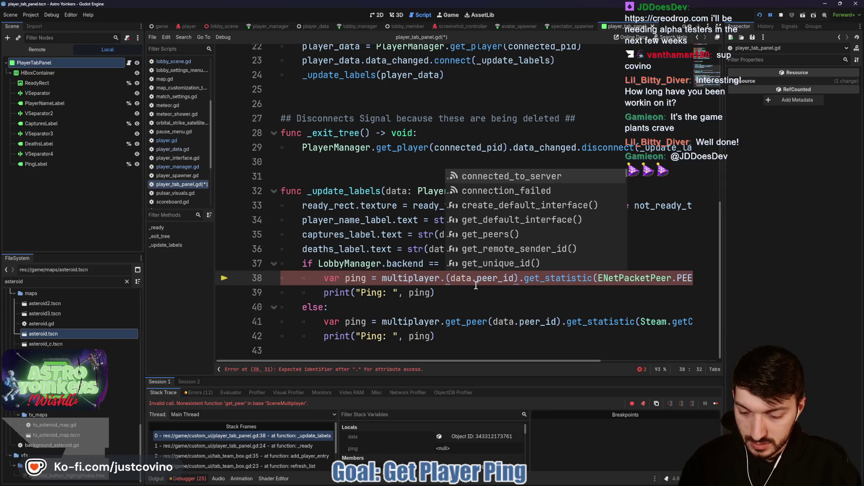
type("#")
type("multiplayer_peer")
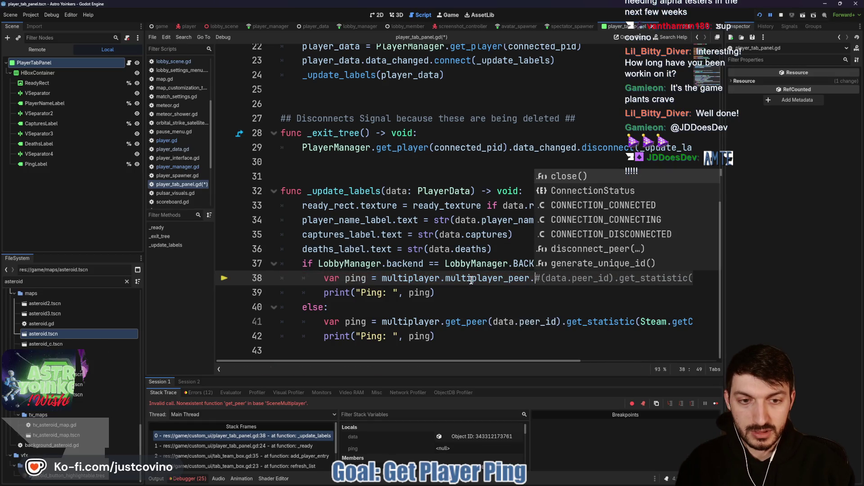
key("Up")
key("Up")
key("Up")
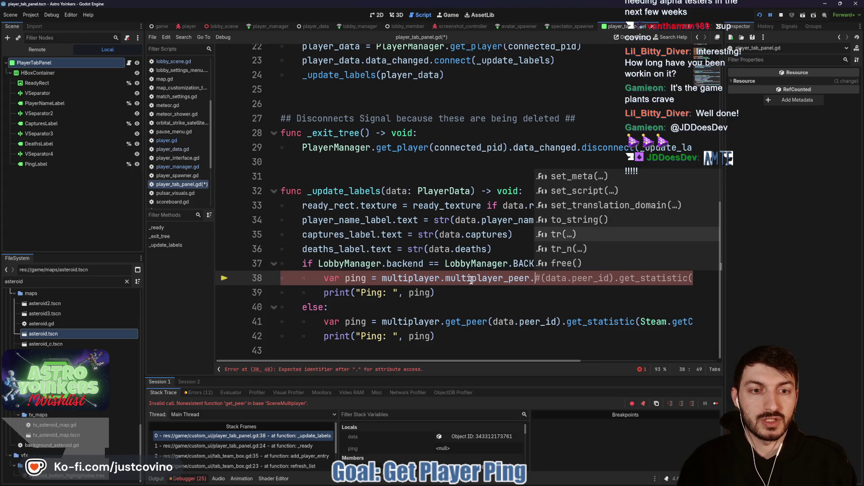
key("Up")
key("Up")
key("Up")
key("Down")
key("Down")
key("Down")
key("Up")
key("Up")
key("Up")
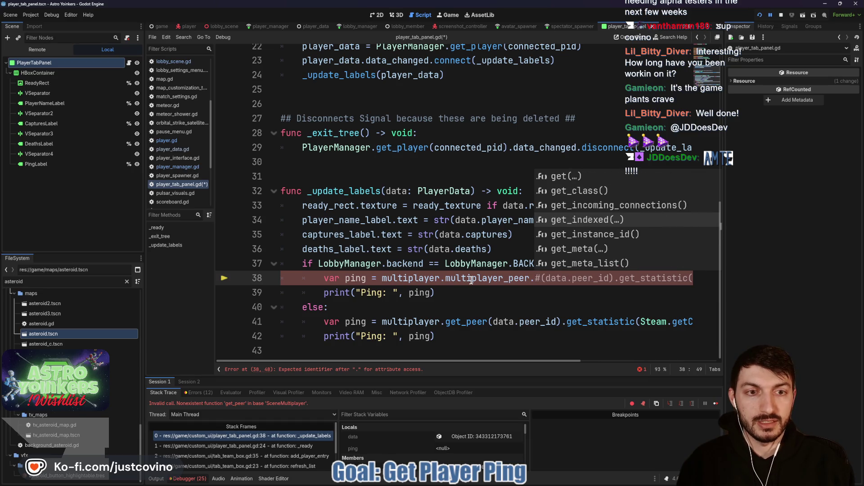
key("Up")
key("Up")
key("Up")
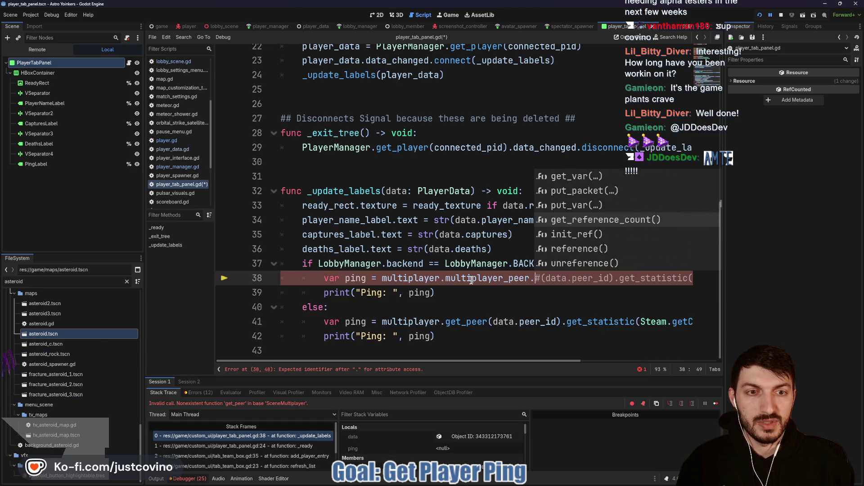
key("Up")
key("Up")
key("Up")
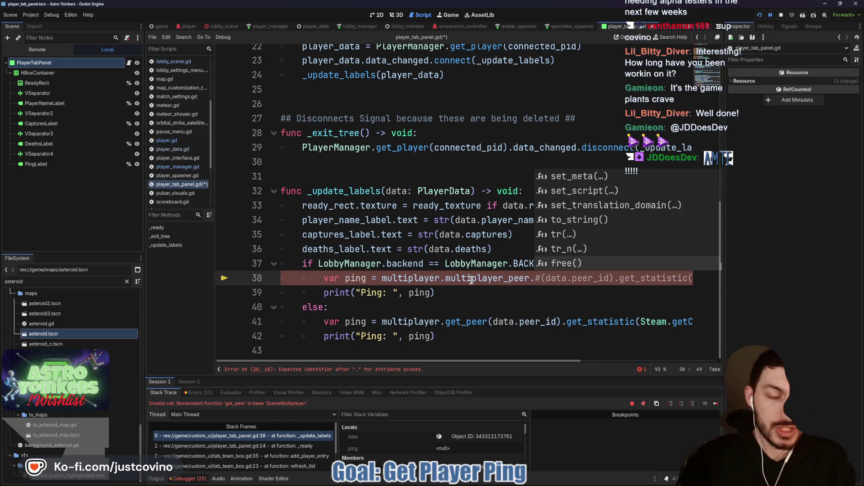
left_click(534, 280)
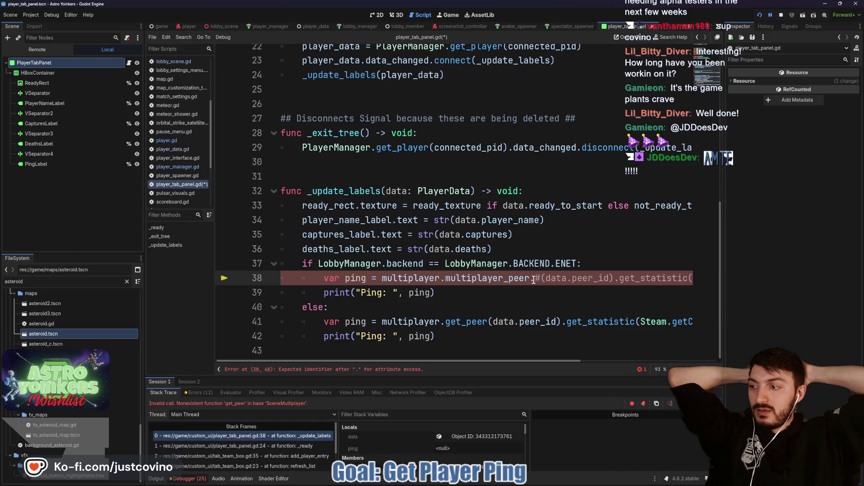
left_click(782, 17)
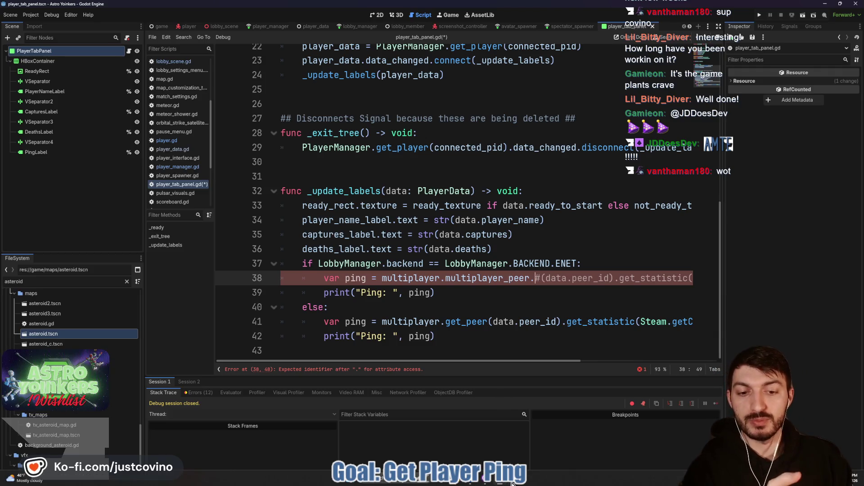
Step: Switch to Steam's Astro Yoinkers store page and scroll it back to the top
key("alt+Tab")
scroll(368, 231, "up", 5)
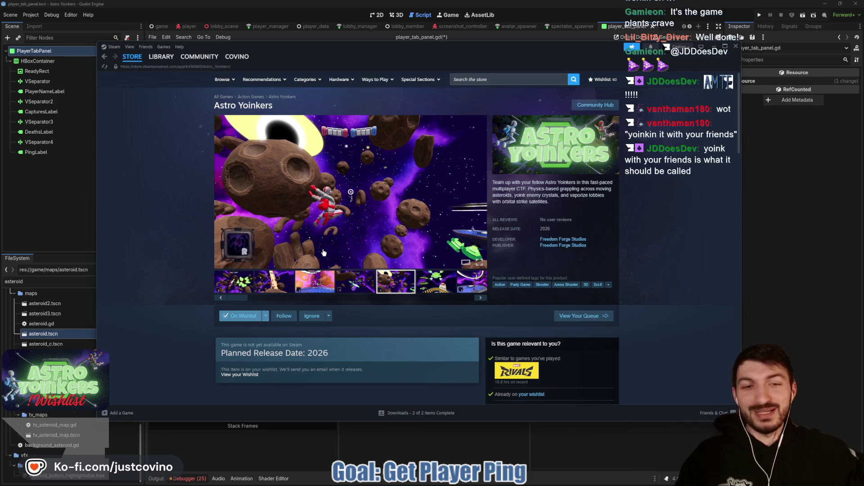
Step: Switch from Steam back to player_tab_panel.gd in the Godot script editor
key("alt+Tab")
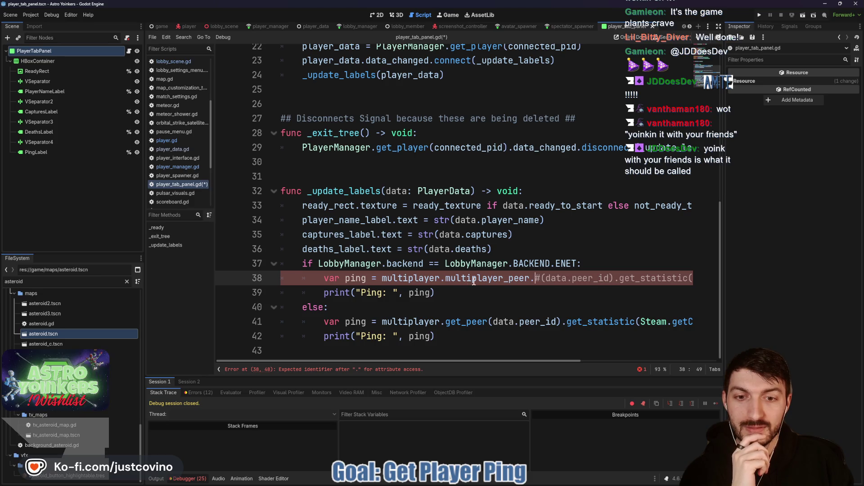
Step: Insert a get_packet_peer() call on line 38 from autocomplete
mouse_move(414, 278)
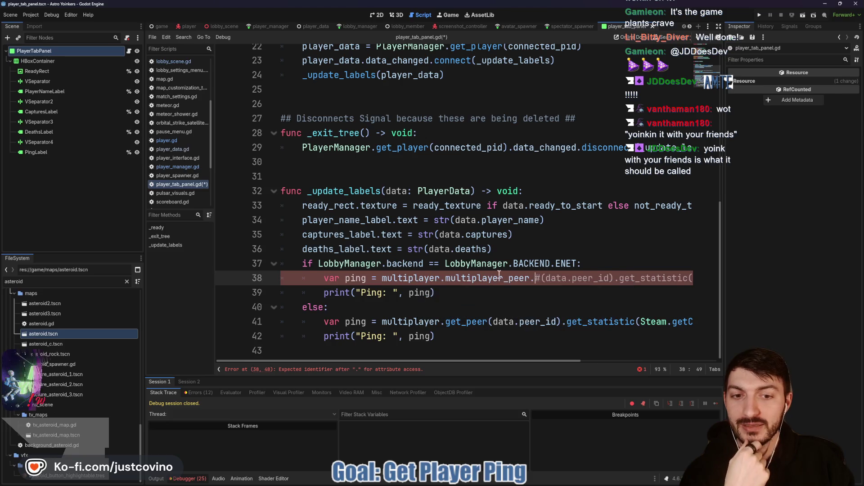
mouse_move(480, 280)
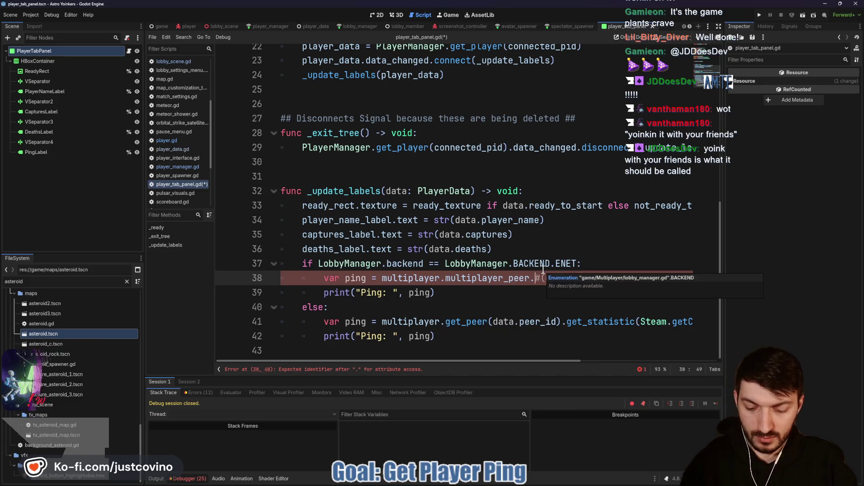
type("get_")
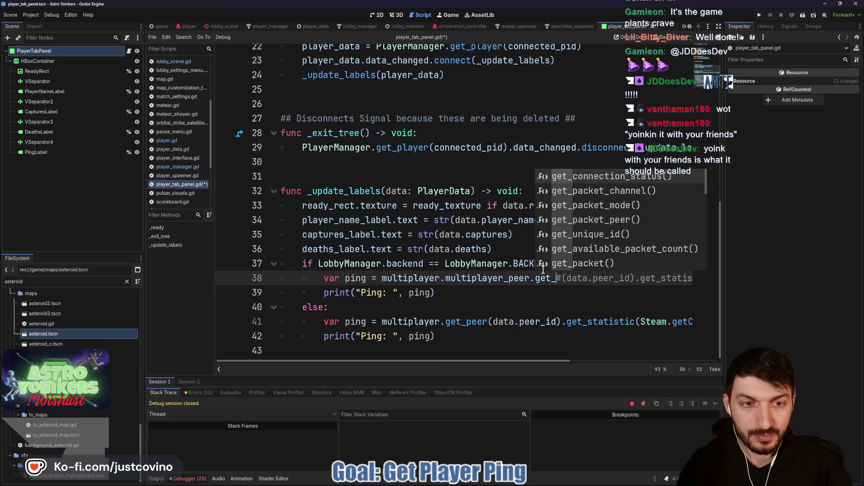
type("pee")
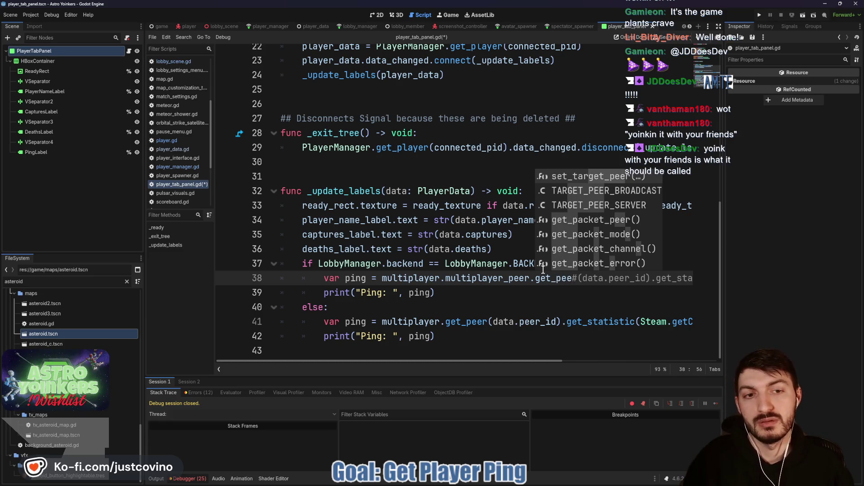
key("Down")
key("Down")
key("Down")
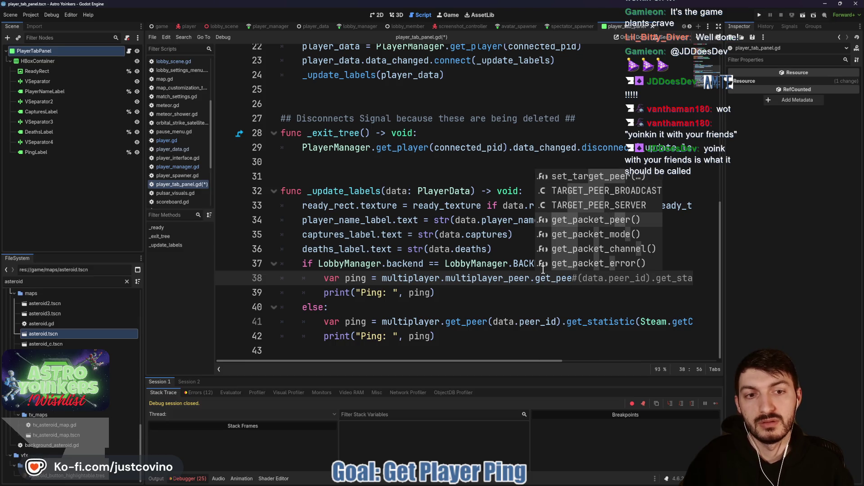
key("Return")
Step: Replace that call with multiplayer.get_peers(), removing a stray 1 argument, and select it
mouse_move(575, 276)
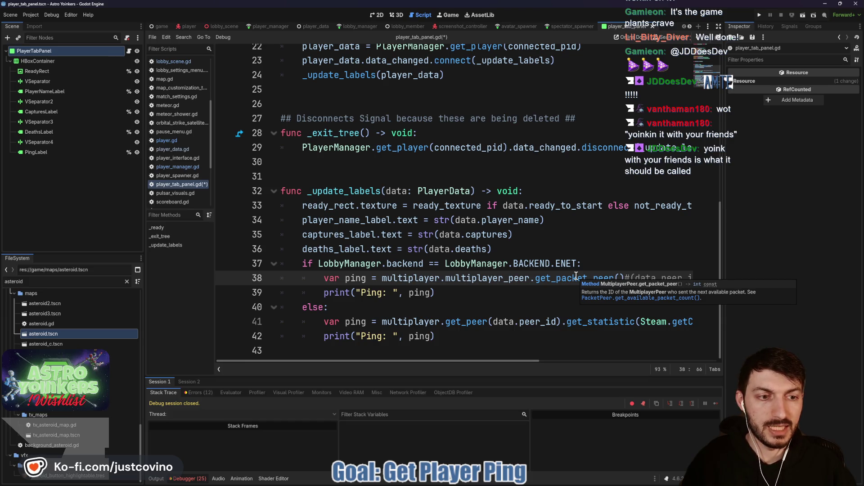
left_click_drag(625, 278, 384, 277)
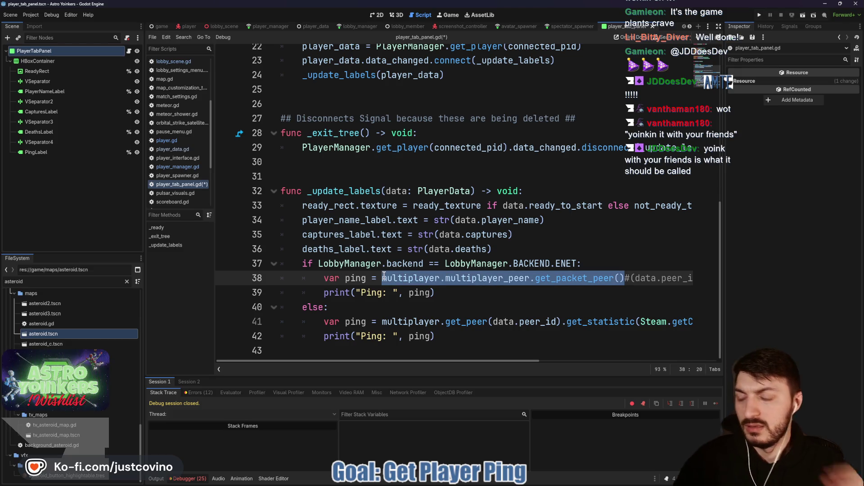
mouse_move(384, 278)
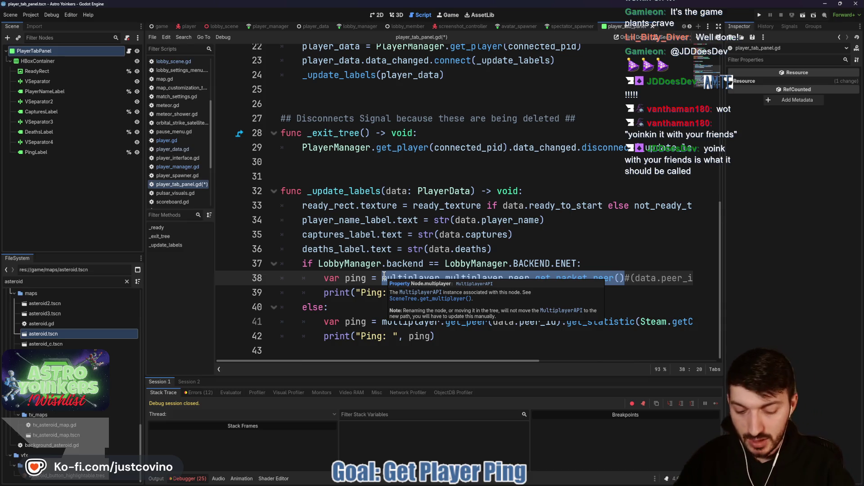
type("multiplaye")
type("r.get_statistic(ENetPacketPeer")
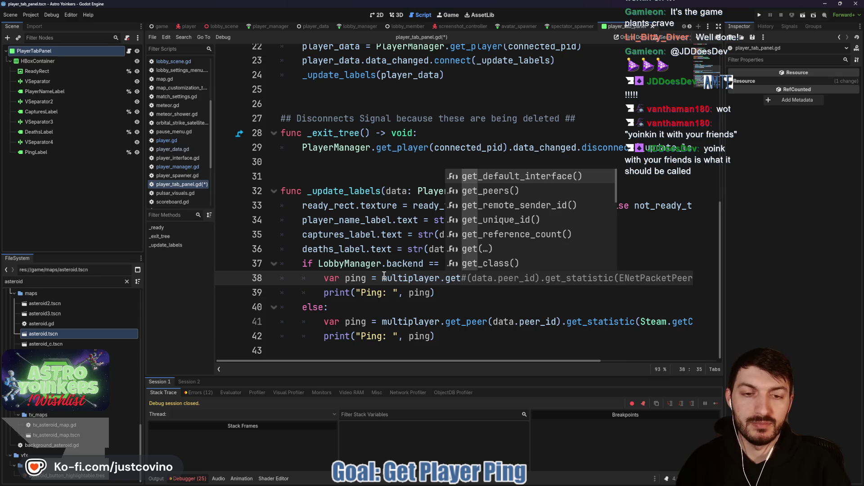
key("Down")
key("Return")
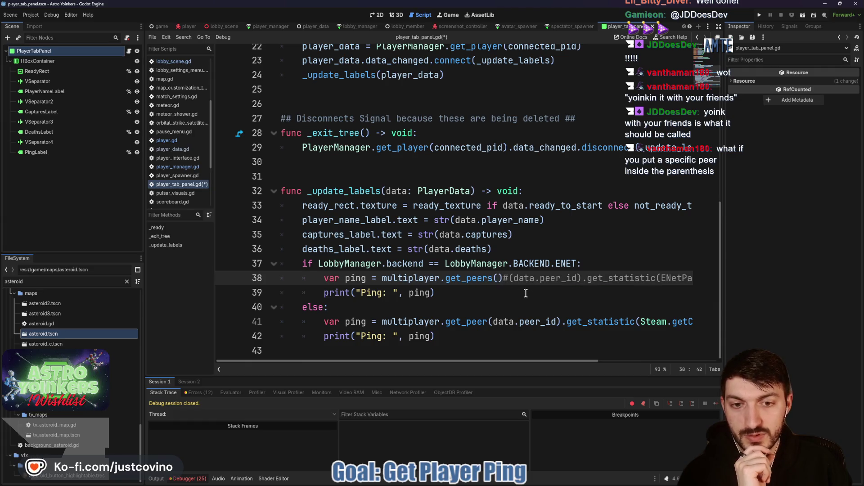
type("1")
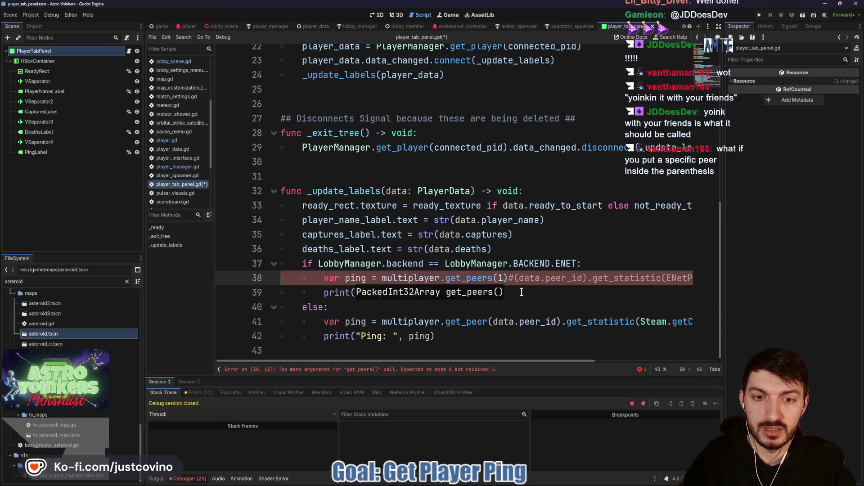
key("BackSpace")
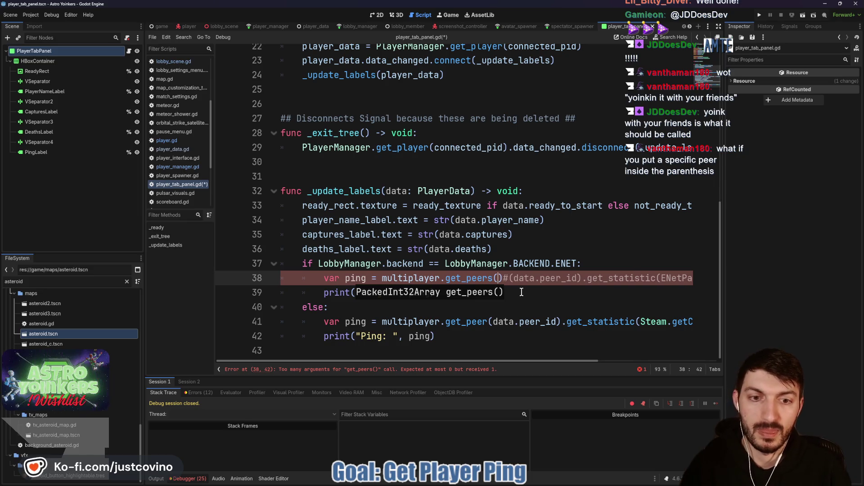
mouse_move(503, 278)
left_mouse_down()
mouse_move(386, 278)
mouse_move(448, 275)
left_mouse_up()
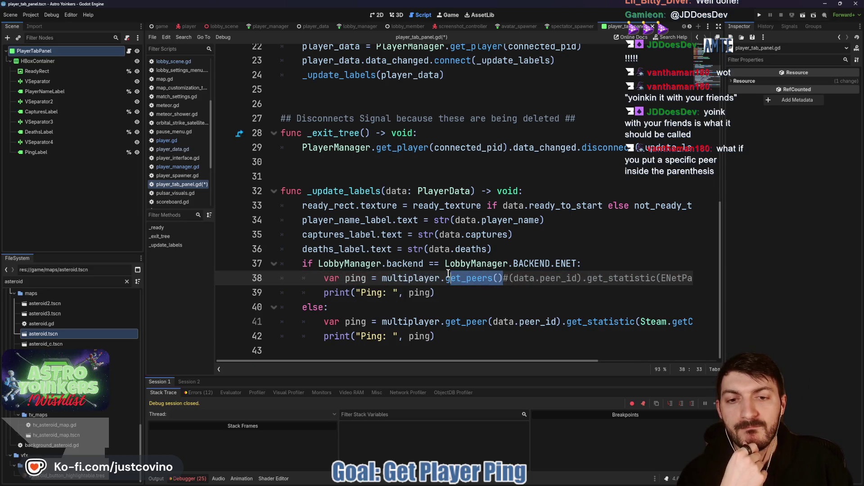
left_click(473, 484)
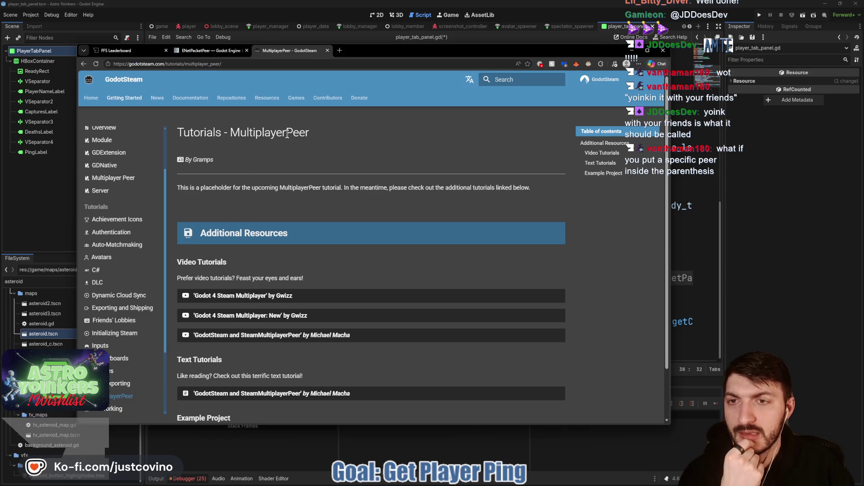
Step: Read the get_statistic method and the PeerStatistic enum in the ENetPacketPeer docs
left_click(211, 50)
scroll(405, 174, "down", 1)
scroll(405, 174, "up", 3)
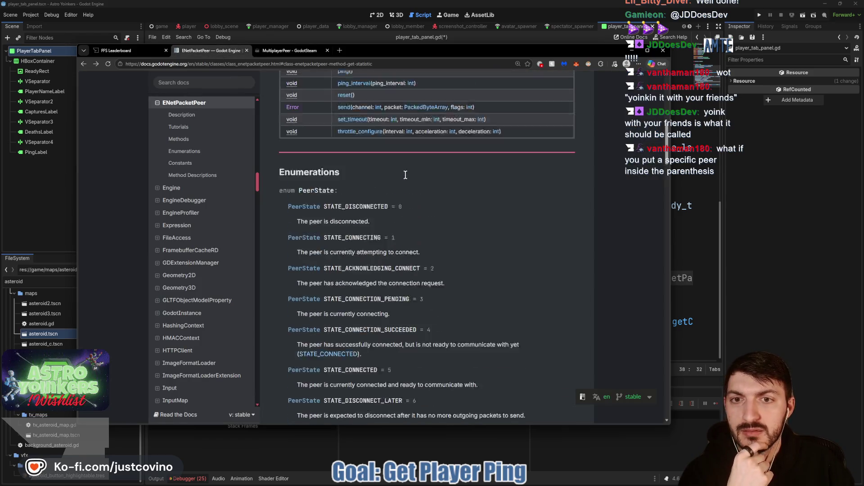
scroll(405, 174, "up", 3)
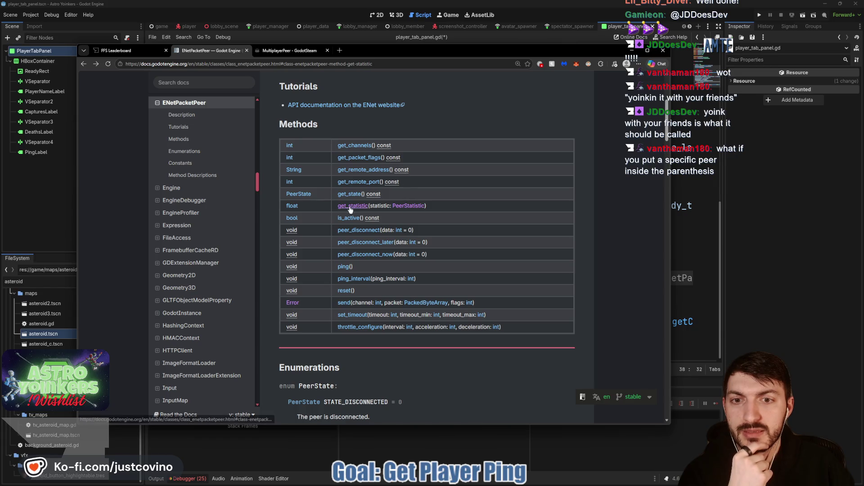
left_click(406, 206)
scroll(402, 204, "up", 1)
scroll(401, 203, "up", 8)
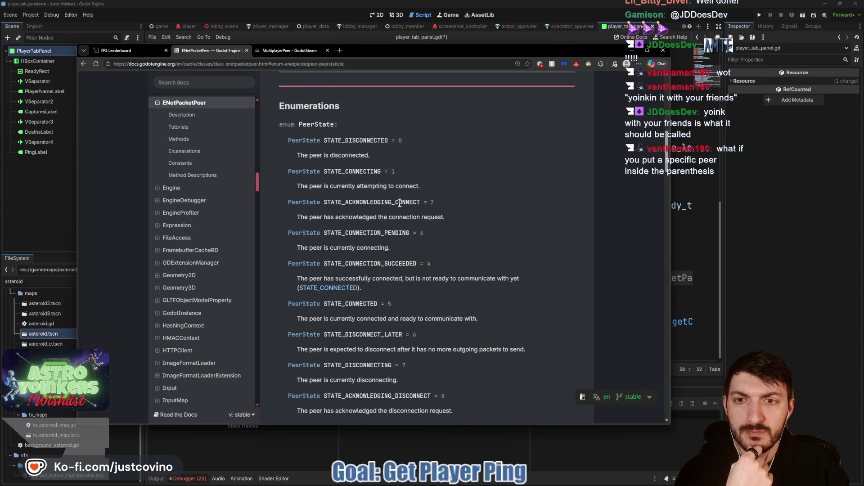
scroll(400, 203, "up", 2)
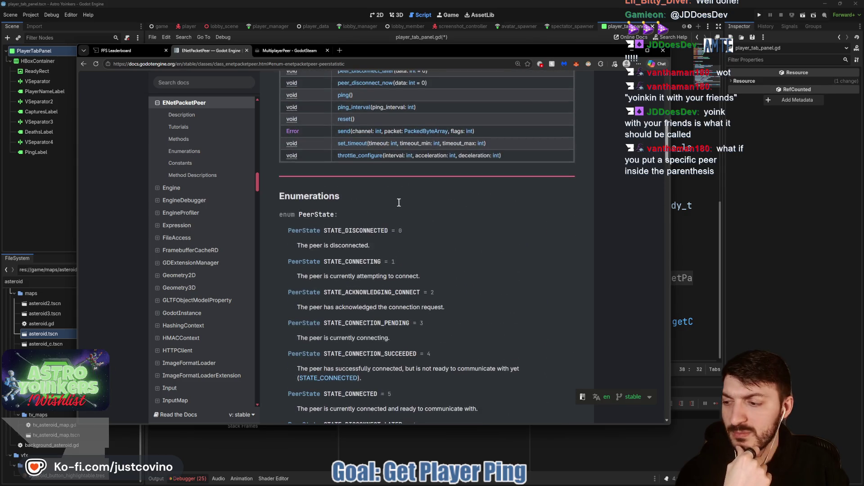
Step: Return to the GodotSteam MultiplayerPeer tutorial tab and start entering a new address
left_click(301, 63)
left_click(301, 51)
left_click(298, 62)
Step: Google 'Godot how to get ping from multiyer peer' and expand the AI overview's code examples
type("godot")
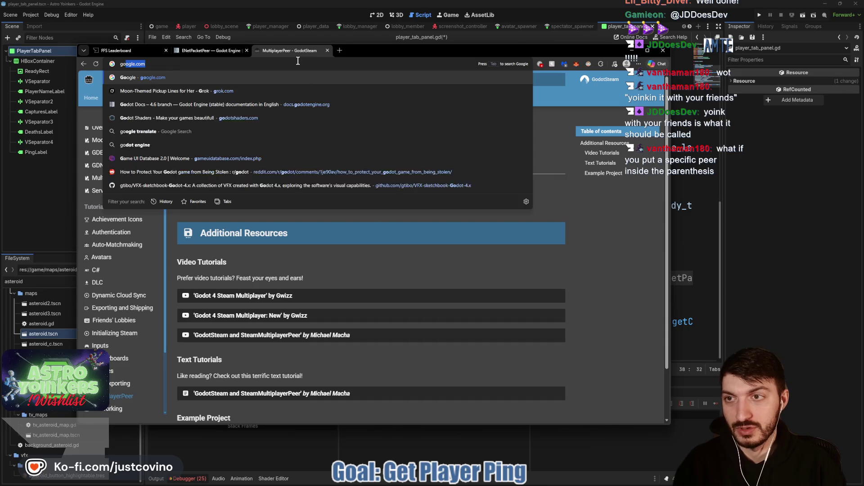
key("BackSpace")
key("BackSpace")
key("BackSpace")
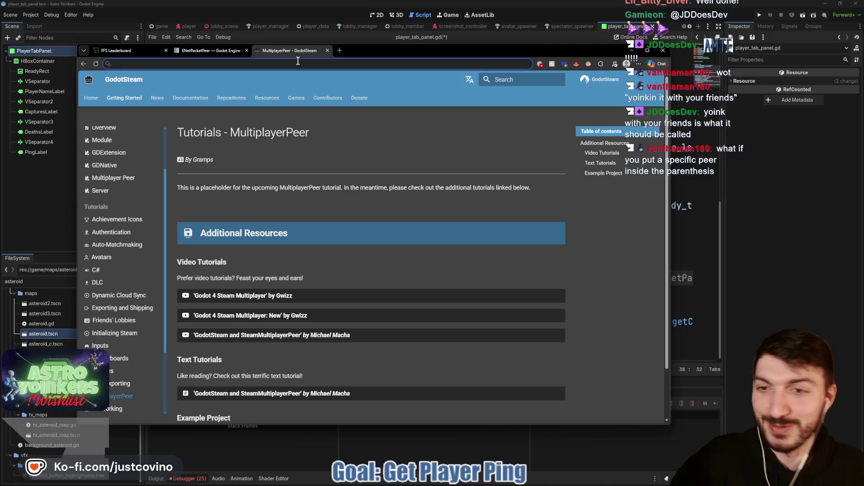
type("Godot how to get ")
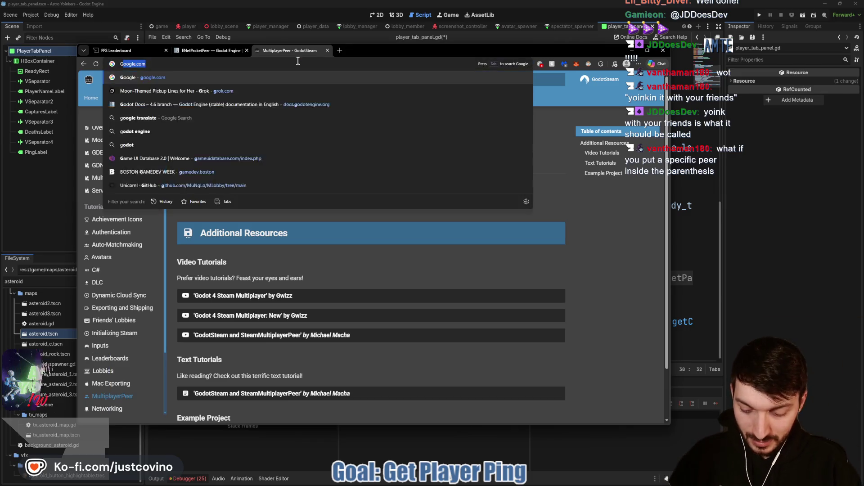
type("ping from multi")
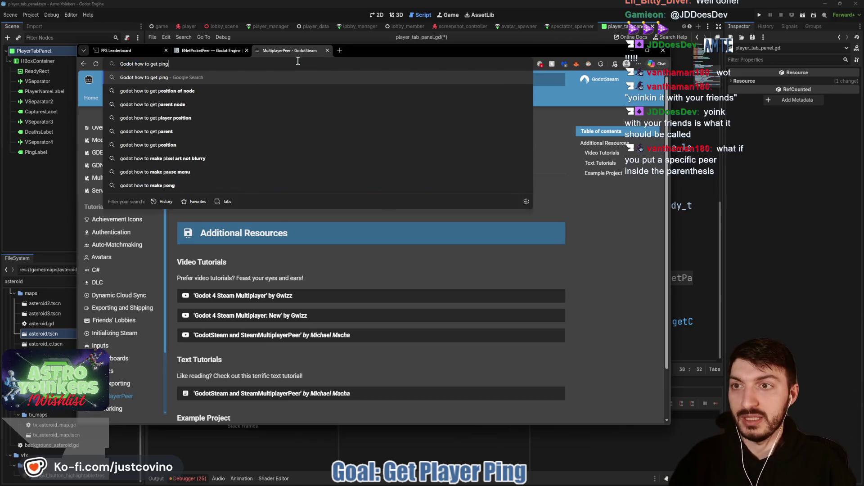
type("yer peer")
key("Return")
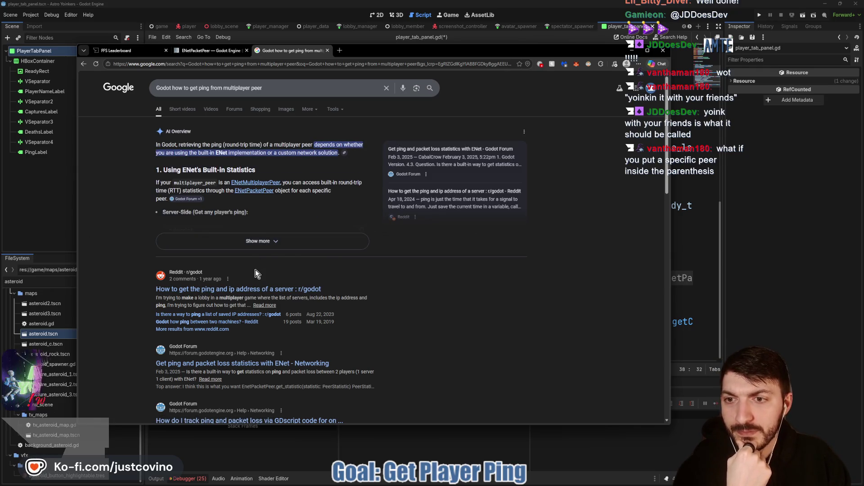
left_click(265, 242)
scroll(290, 148, "down", 2)
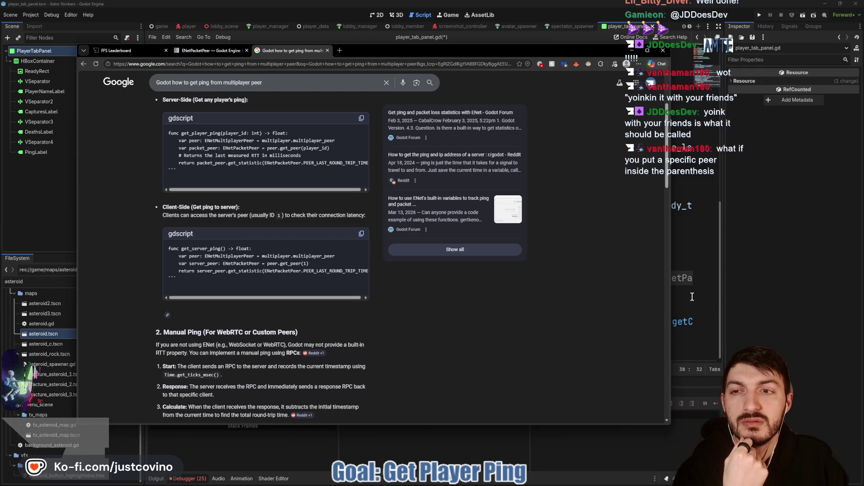
left_click(692, 296)
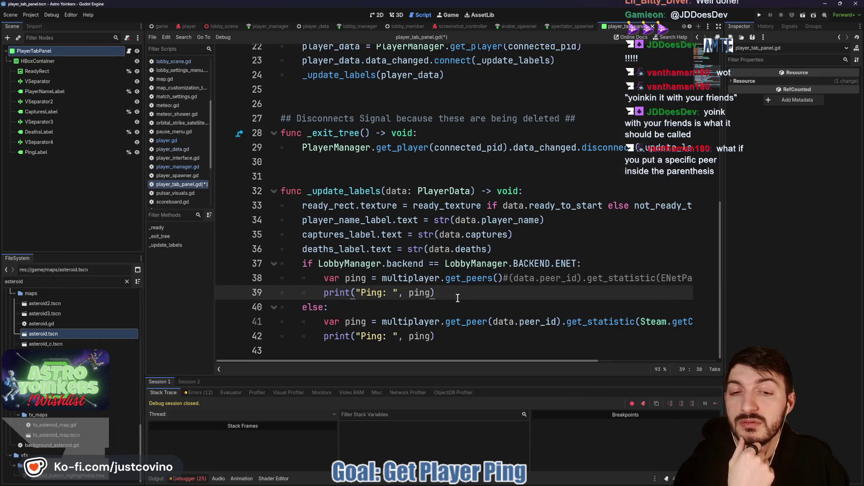
Step: Replace get_peers() on line 38 with multiplayer.multiplayer_peer.get_packet_peer() using autocomplete
left_click_drag(499, 279, 443, 279)
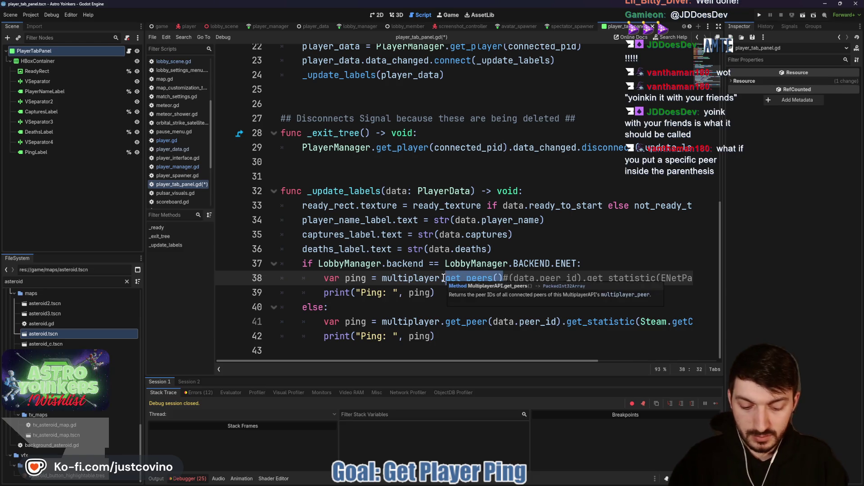
type("peer")
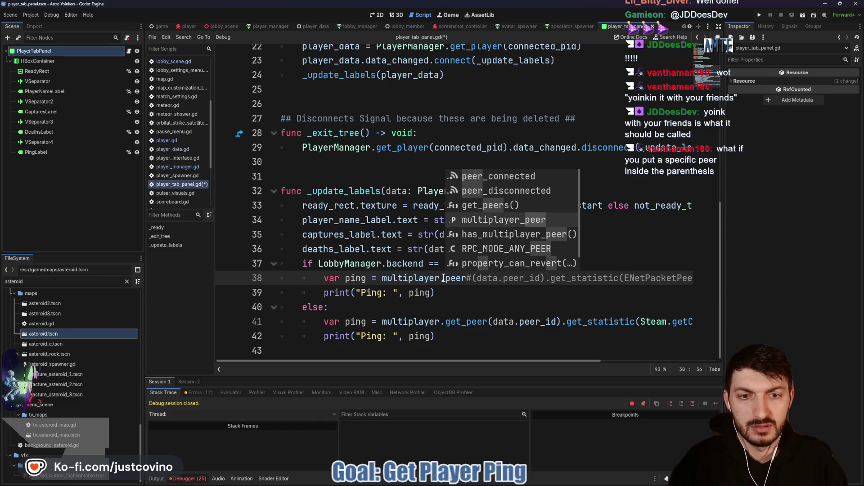
key("Return")
type(".get_p")
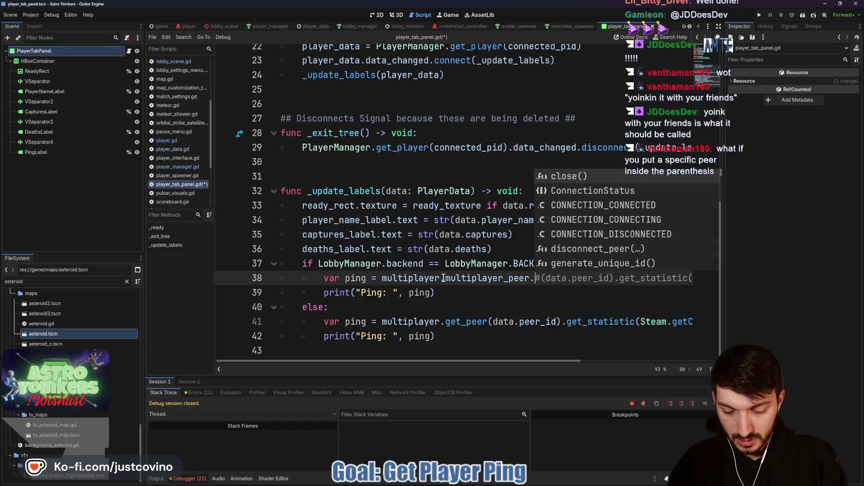
type("ee")
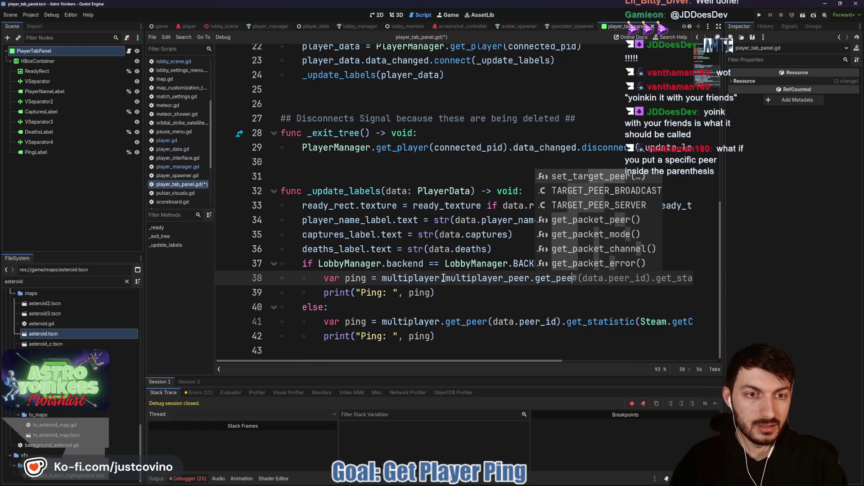
type("r")
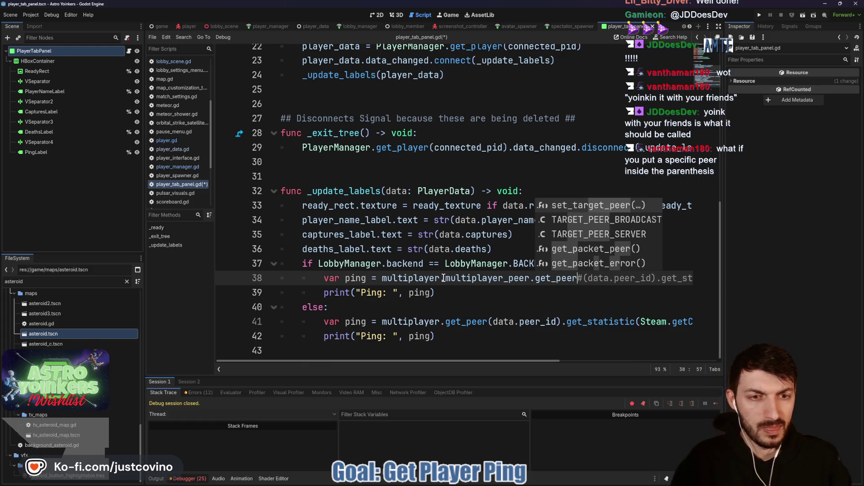
key("Down")
key("Down")
key("Down")
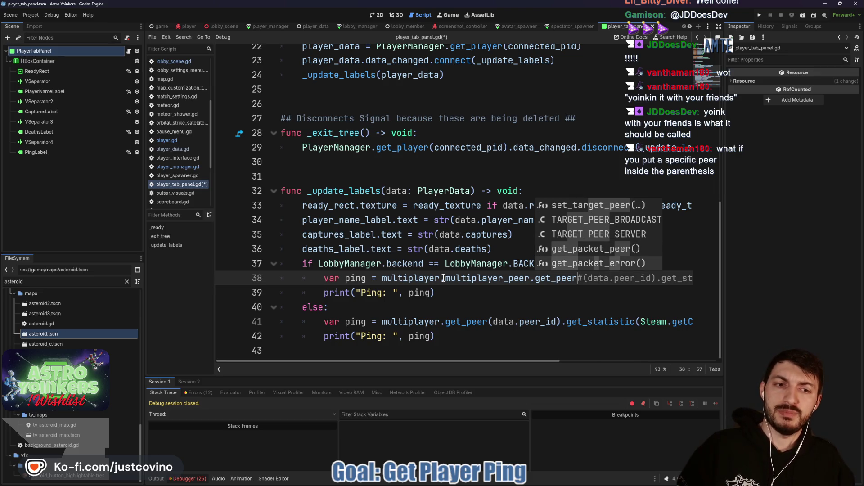
key("Down")
key("Down")
key("Return")
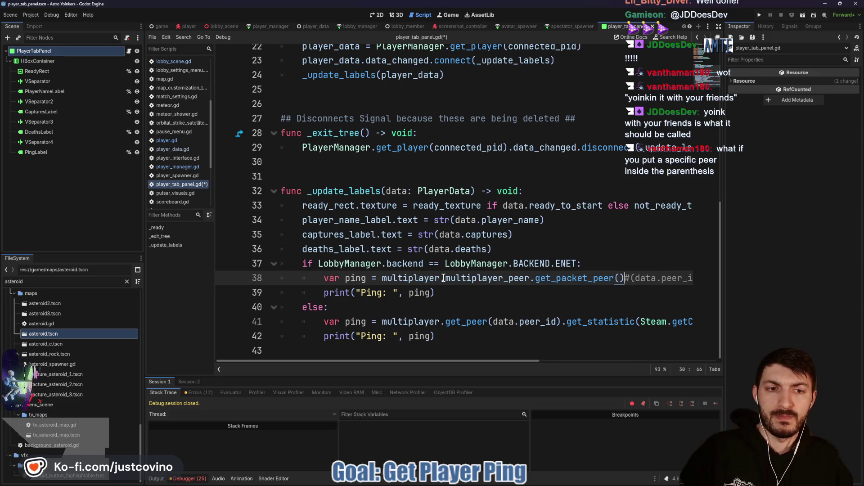
mouse_move(589, 280)
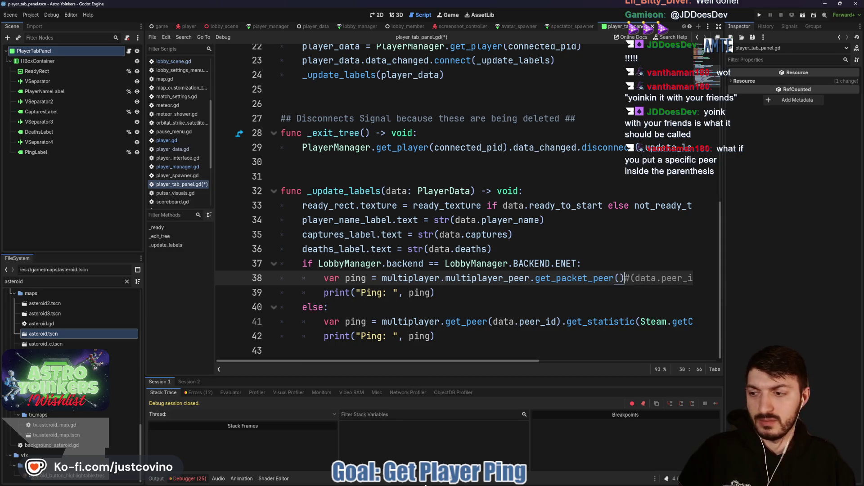
Step: Read the Godot Forum answer using ENetPacketPeer.get_statistic with PEER_ROUND_TRIP_TIME for ping
left_click(425, 484)
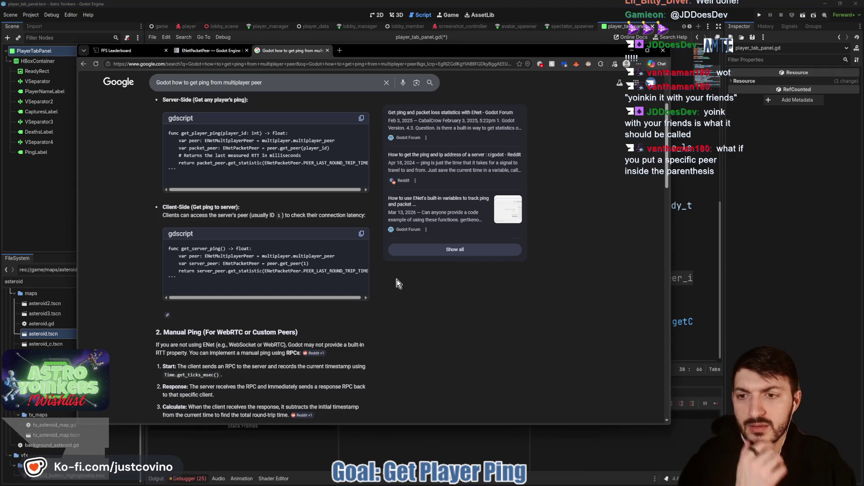
scroll(407, 308, "down", 1)
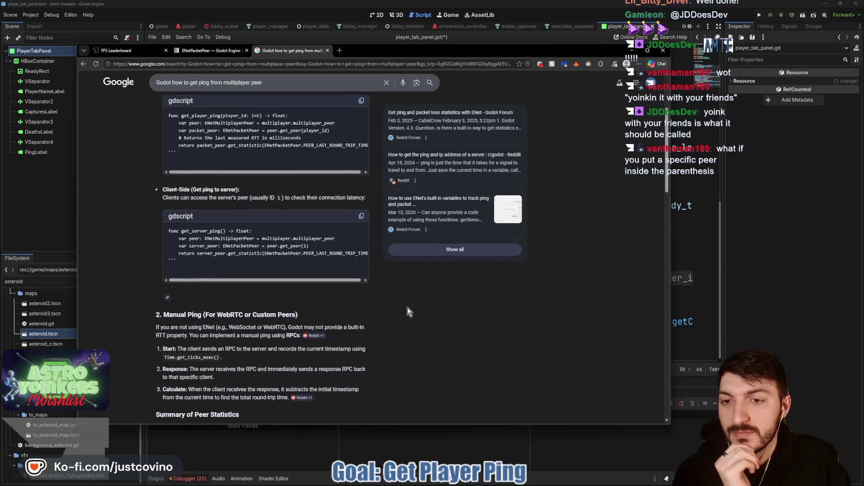
scroll(405, 308, "down", 2)
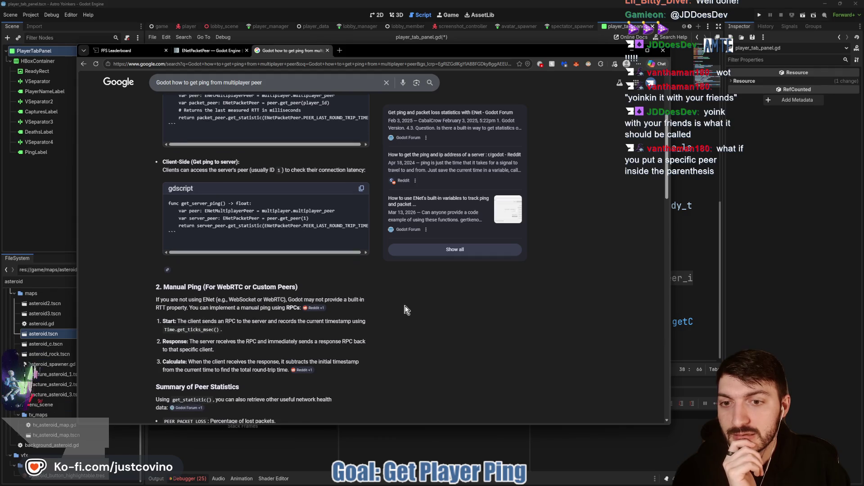
scroll(400, 304, "down", 3)
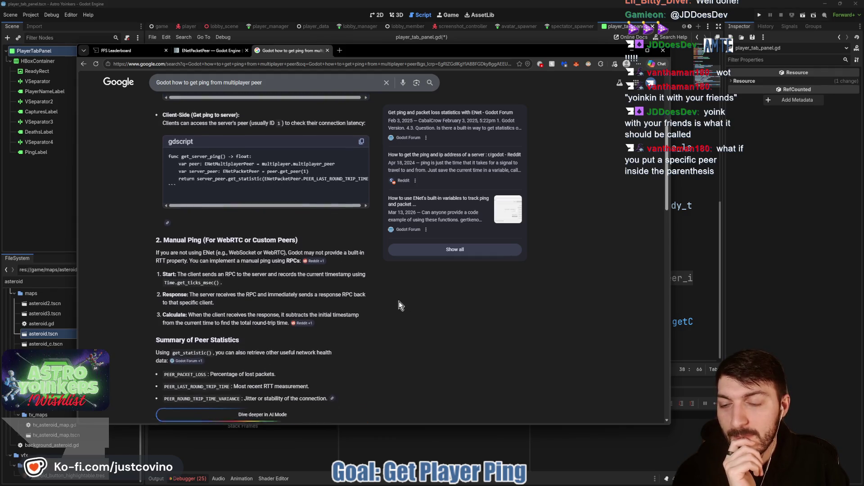
scroll(391, 301, "down", 10)
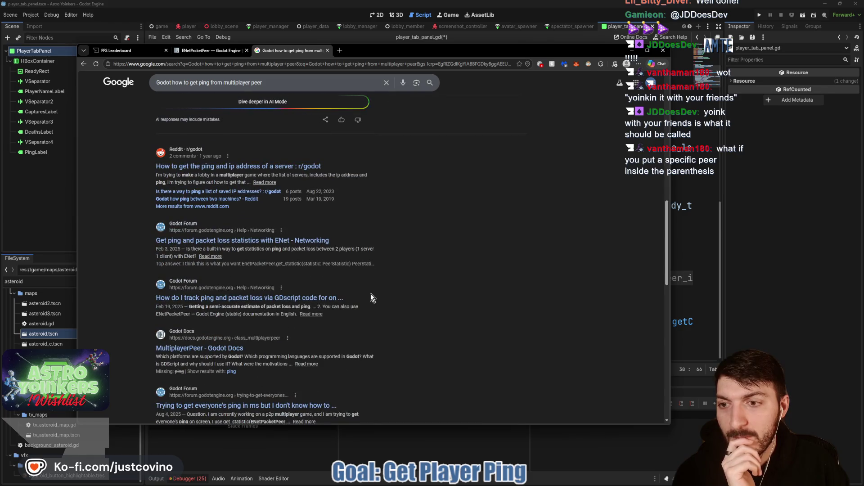
left_click(251, 241)
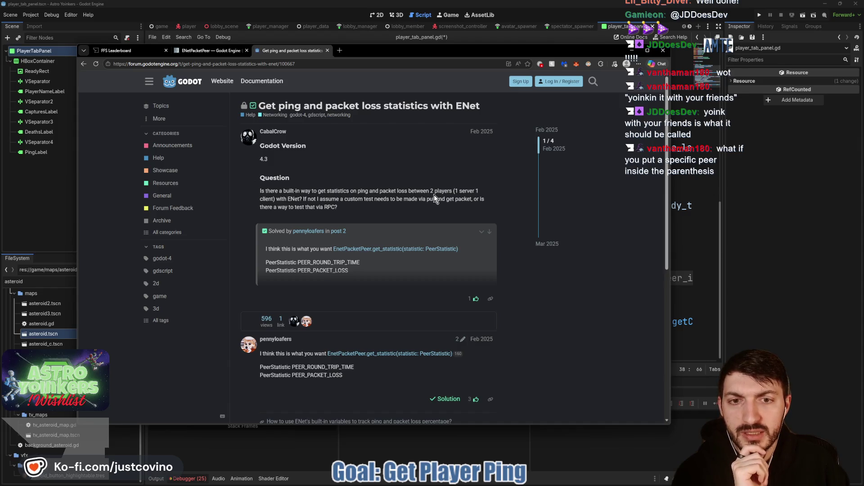
scroll(436, 198, "down", 3)
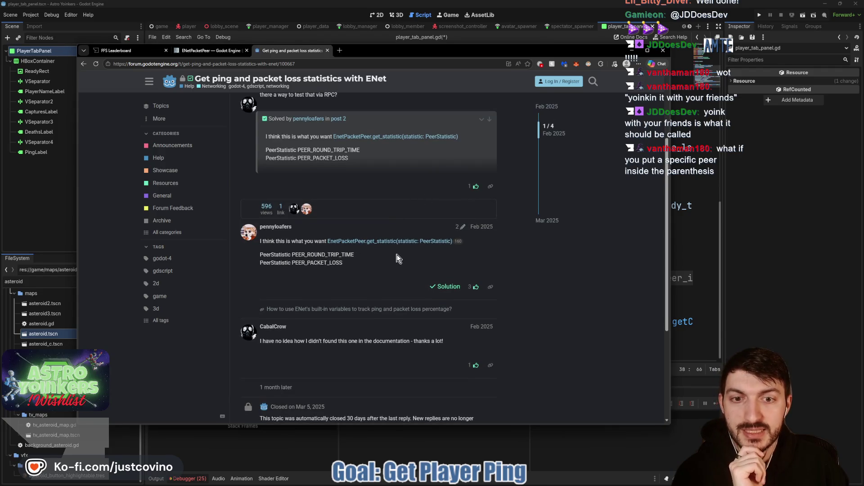
left_click(691, 301)
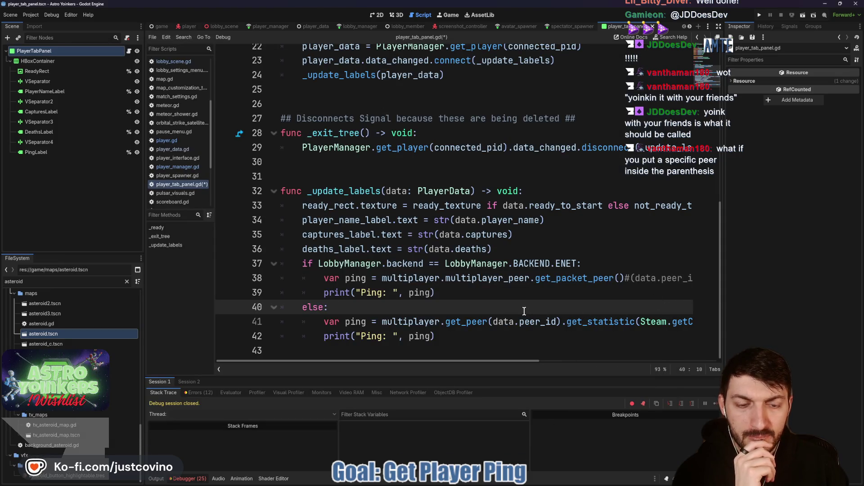
Step: Swap line 38's packet-peer expression for ENetPacketPeer, browse its constants, then delete it back to 'var ping = '
left_click_drag(382, 278, 624, 277)
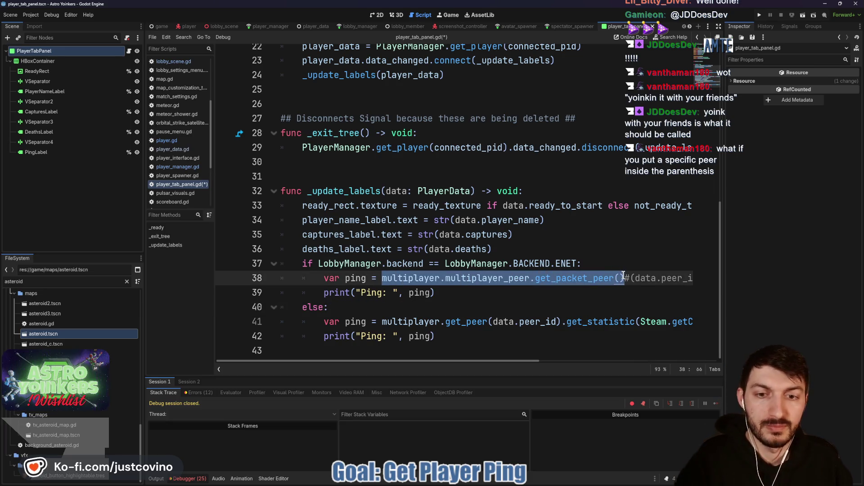
type("EnetP#(data.peer_id).get_statistic(ENetPacketPeer.PEER_ROUN")
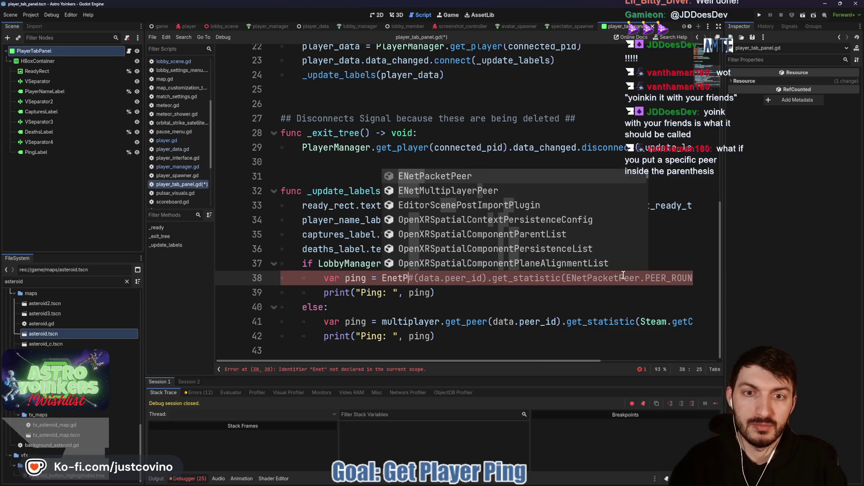
key("Return")
type(".get")
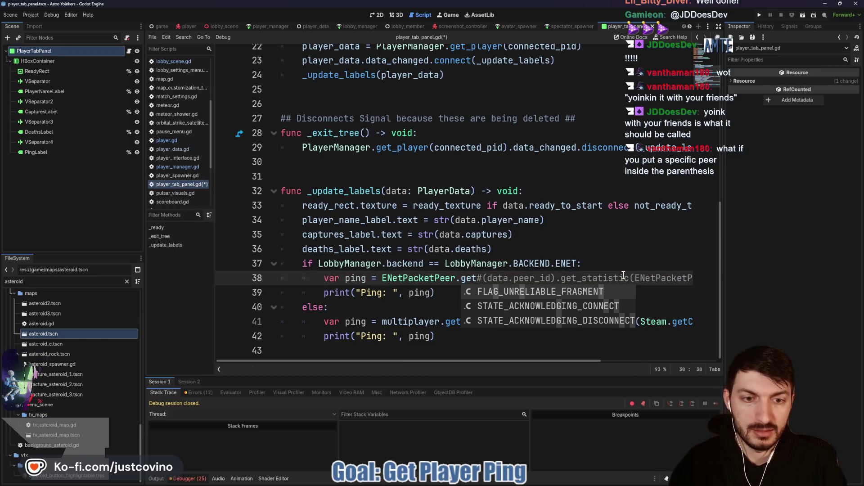
key("BackSpace")
key("BackSpace")
key("BackSpace")
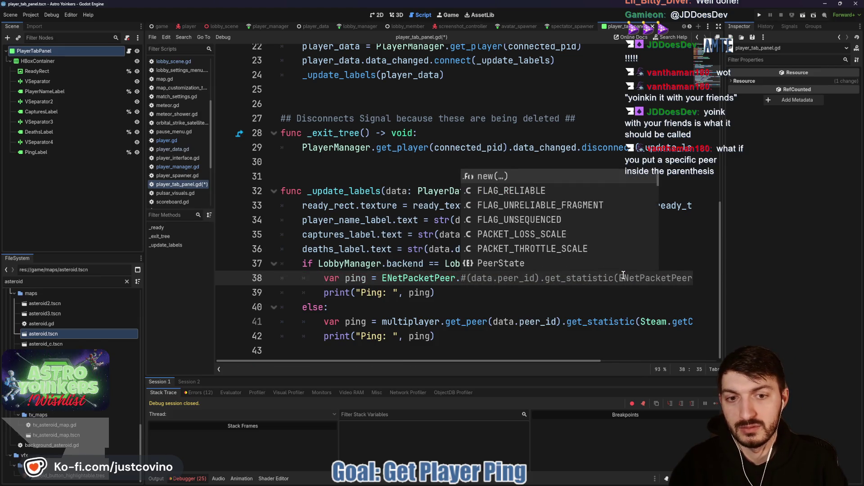
key("Down")
key("Down")
key("Down")
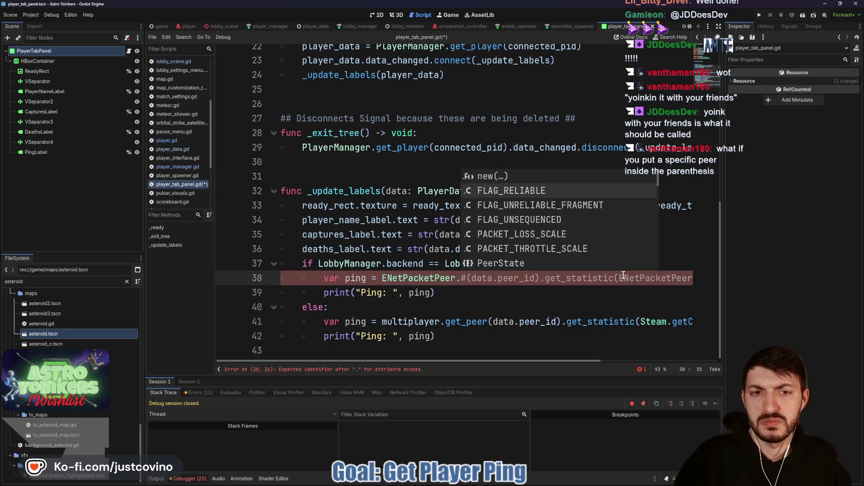
key("Down")
key("Down")
key("Down")
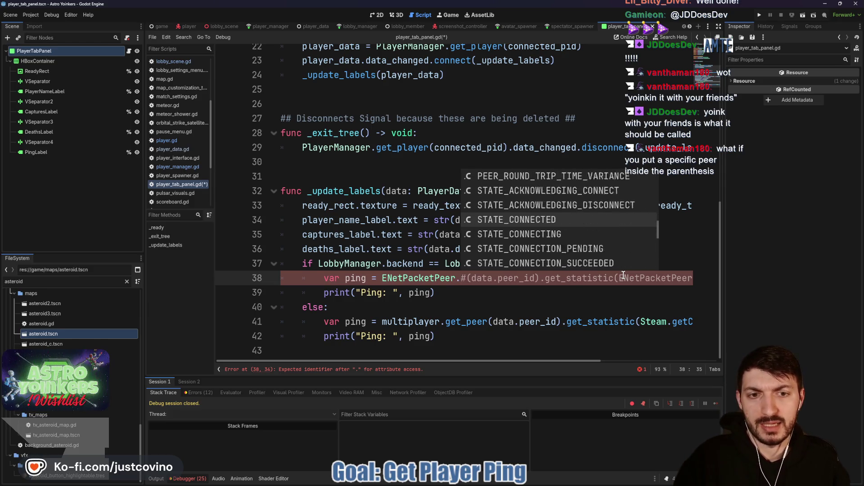
key("BackSpace")
key("BackSpace")
key("BackSpace")
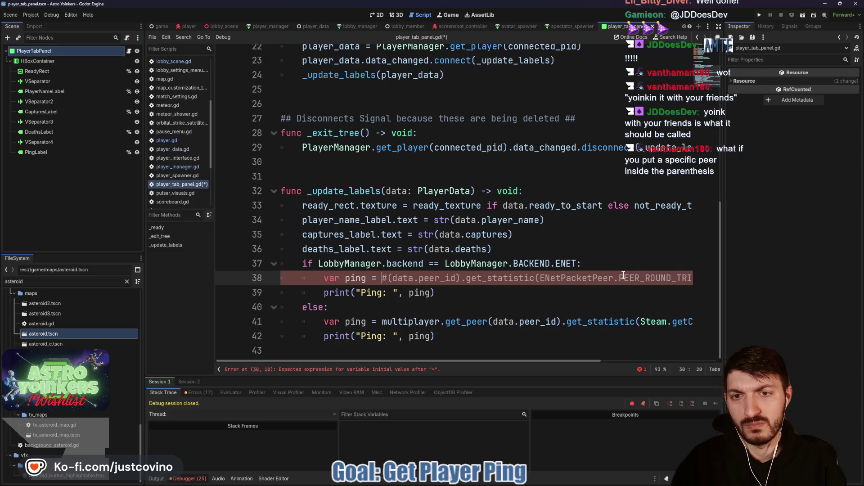
left_click(361, 27)
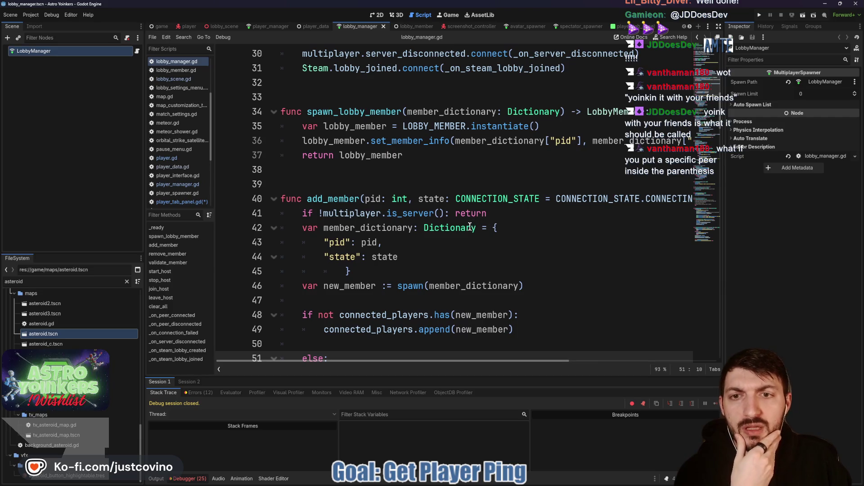
scroll(470, 227, "up", 5)
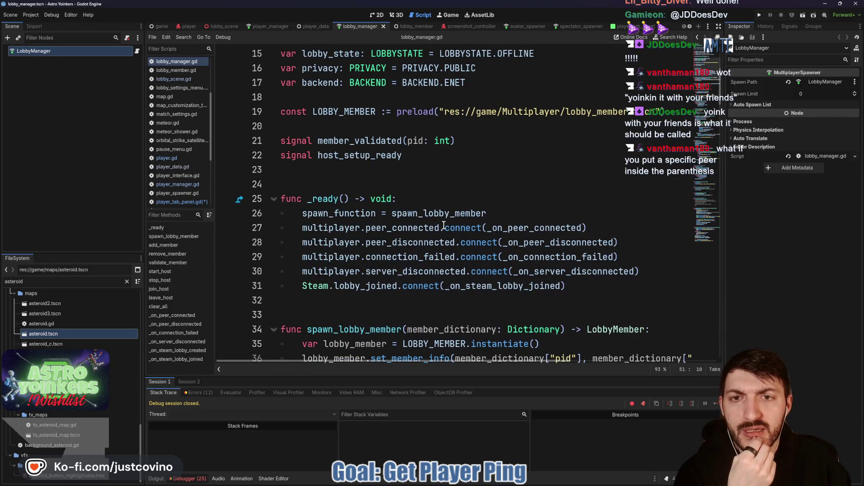
scroll(444, 225, "up", 5)
scroll(443, 225, "down", 11)
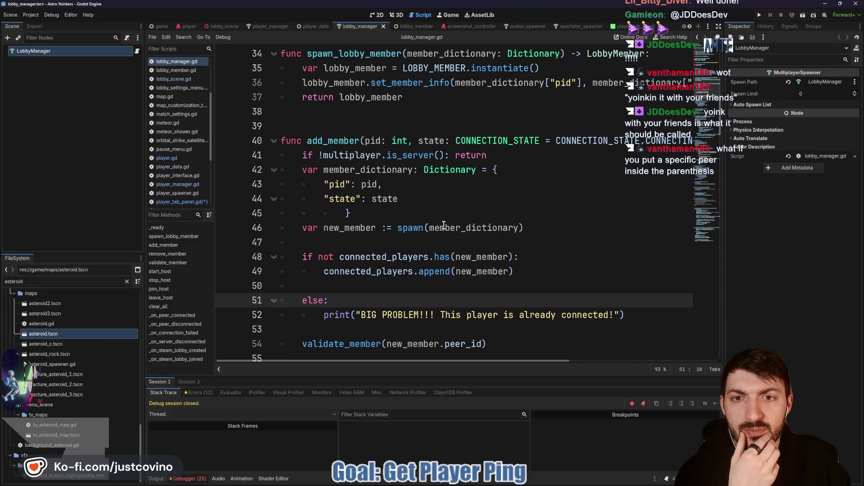
scroll(444, 225, "down", 12)
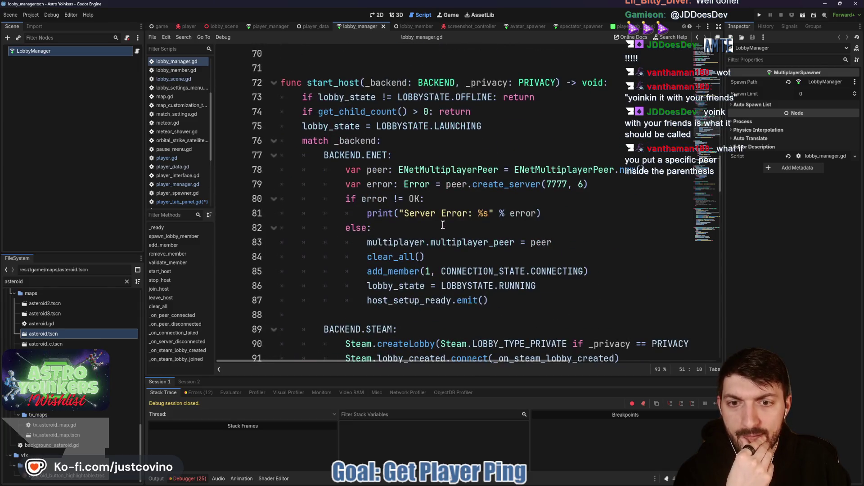
scroll(442, 224, "down", 3)
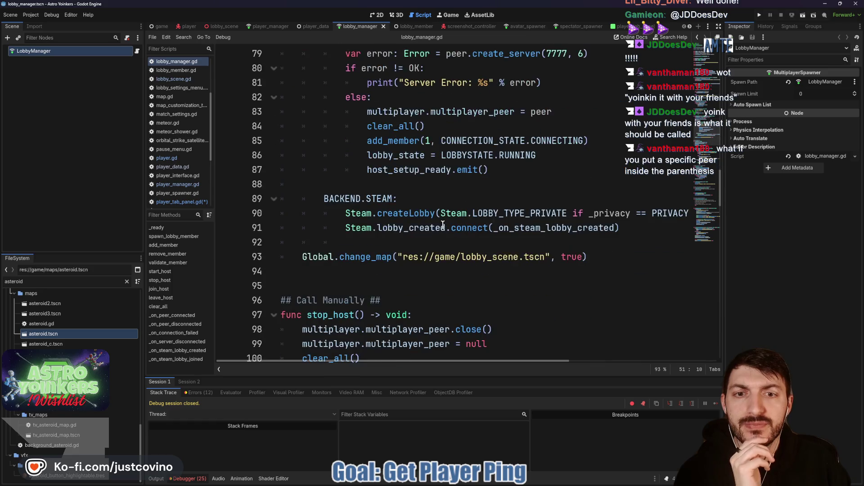
scroll(423, 223, "down", 4)
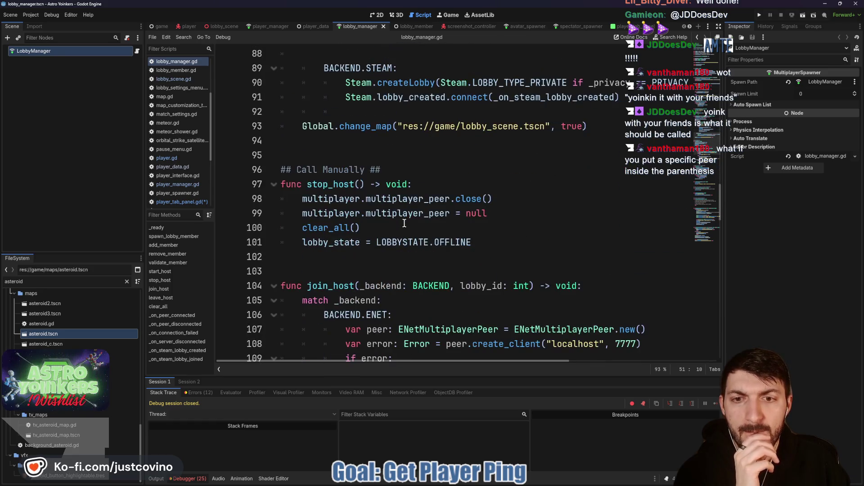
scroll(404, 223, "down", 3)
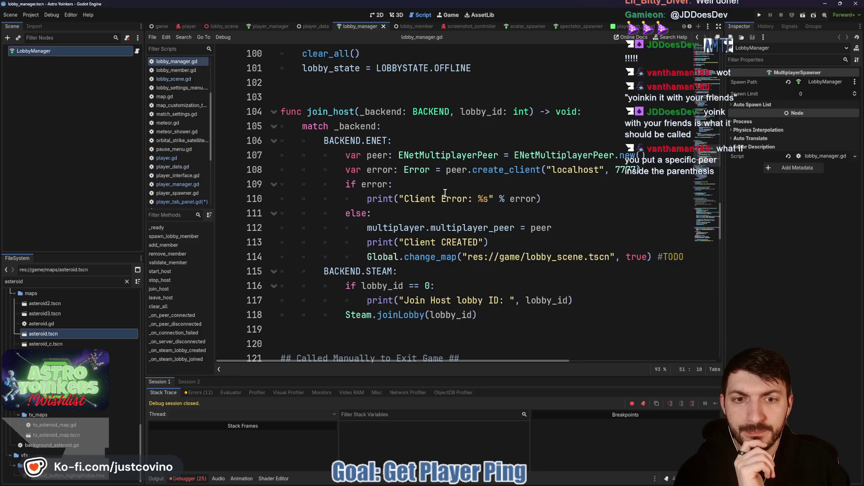
scroll(444, 193, "down", 1)
scroll(445, 192, "down", 8)
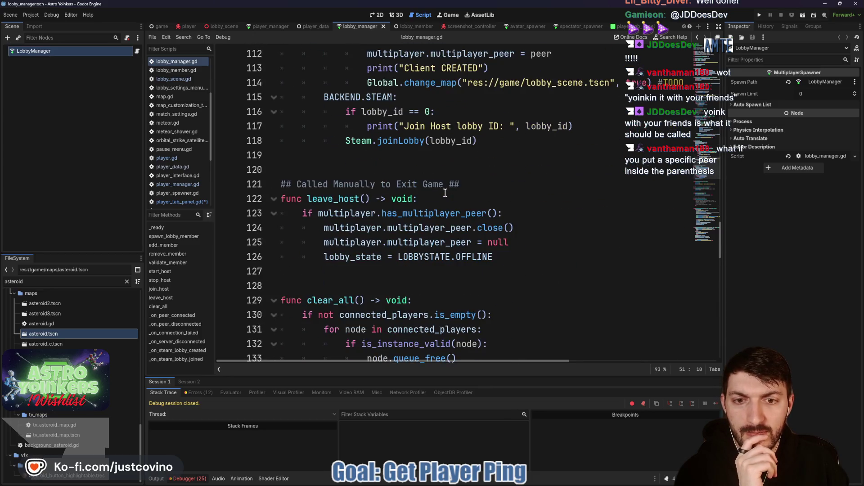
scroll(444, 193, "down", 8)
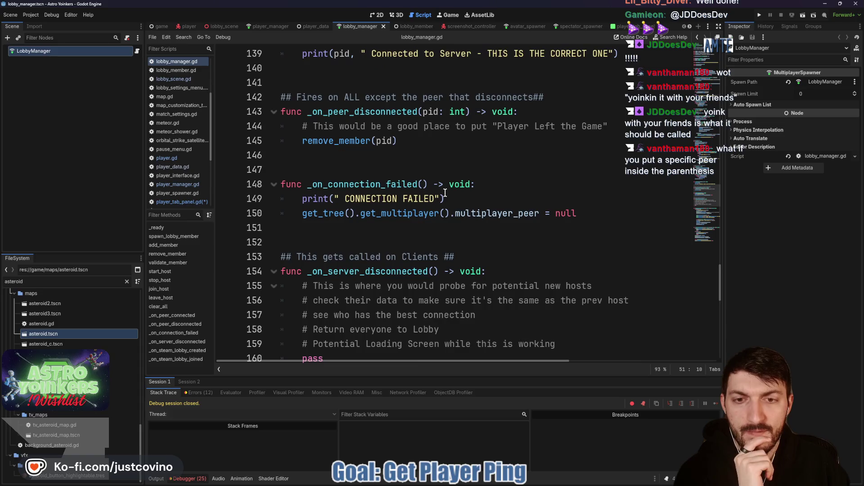
scroll(444, 192, "down", 1)
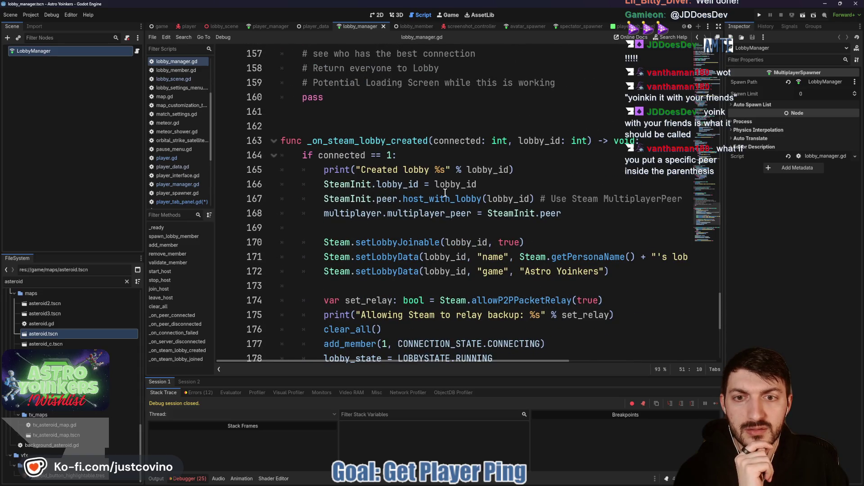
scroll(444, 193, "down", 1)
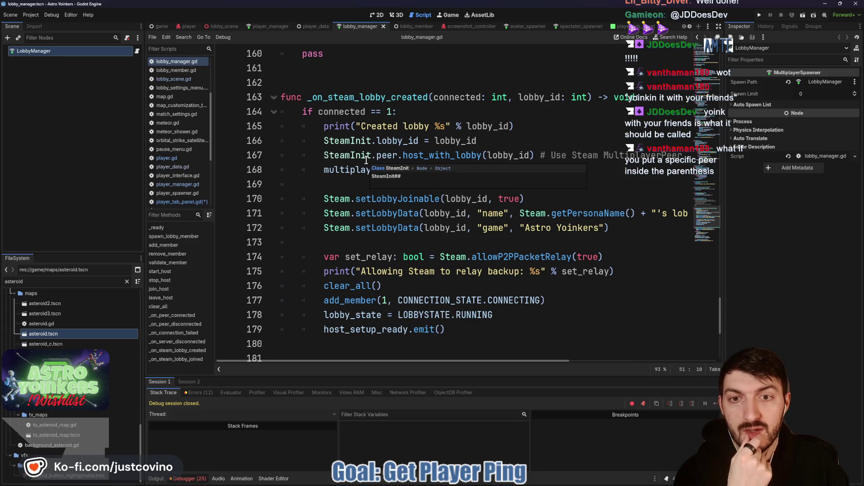
scroll(366, 160, "down", 5)
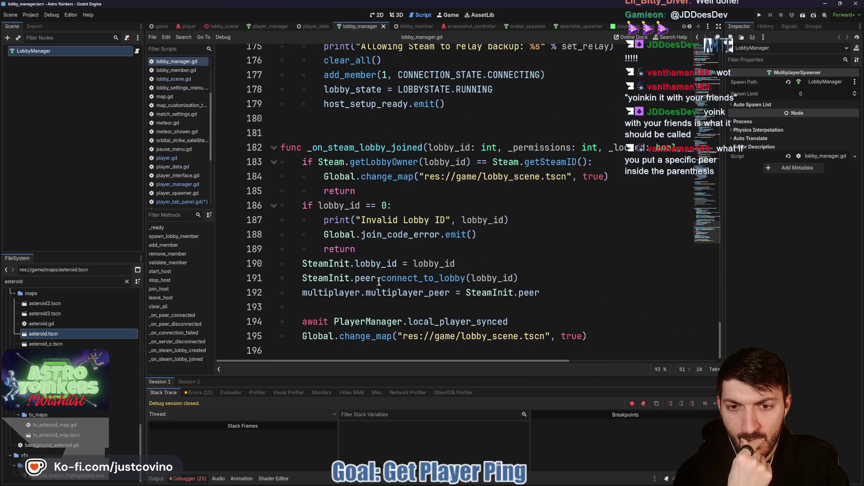
Step: Inspect peer and multiplayer_peer in lobby_manager.gd, then return to player_tab_panel.gd
double_click(363, 279)
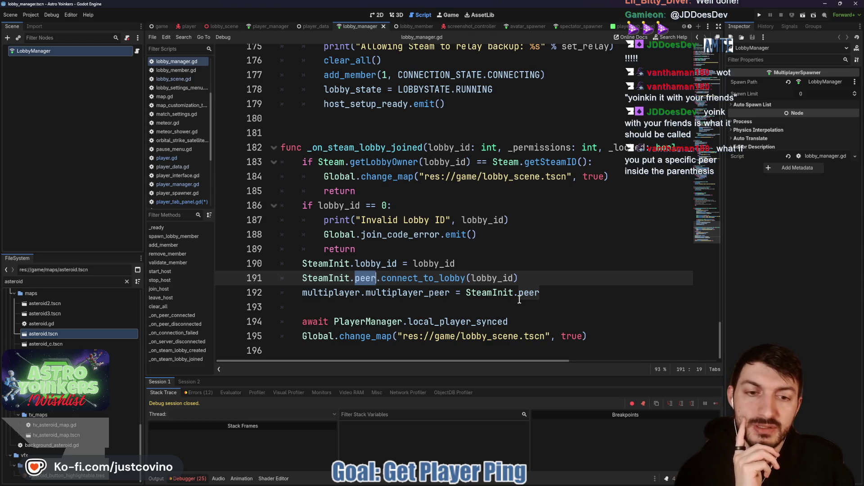
double_click(330, 293)
double_click(407, 293)
left_click(328, 293)
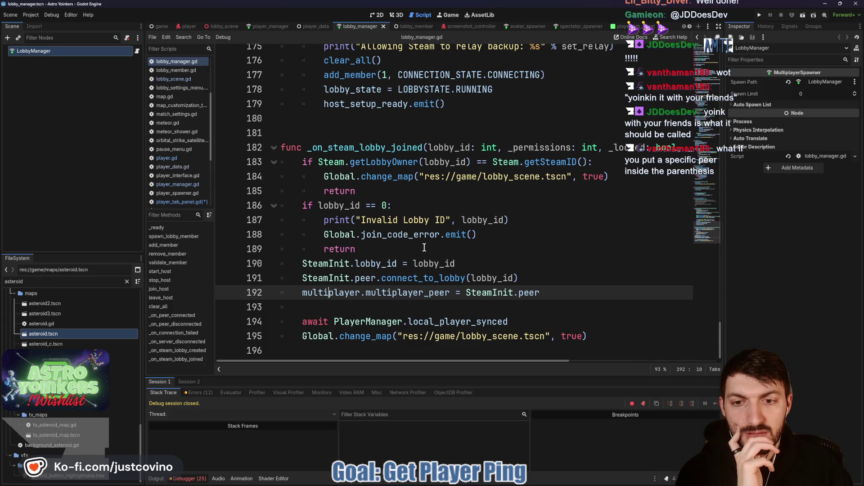
left_click(623, 26)
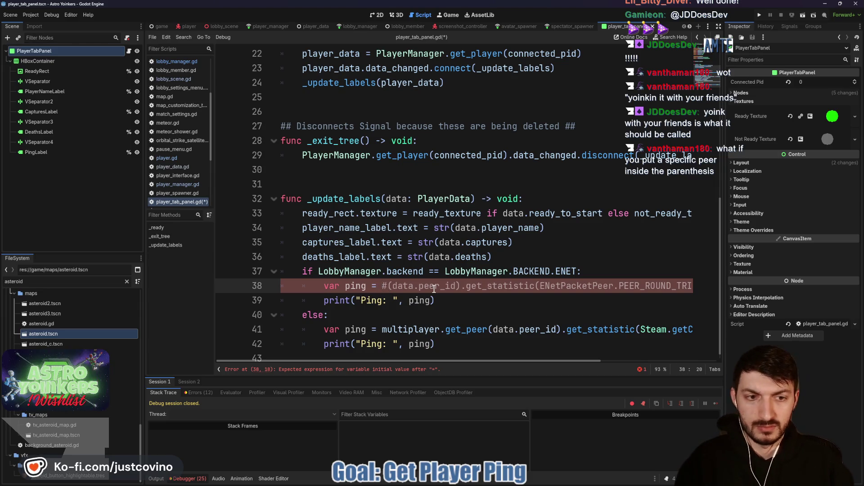
type("mutl")
key("BackSpace")
key("BackSpace")
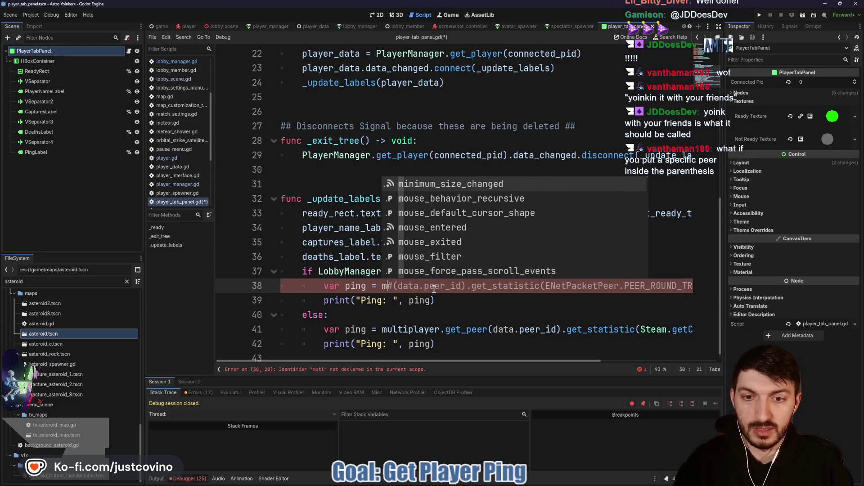
type("ltipla")
type("yer.multu")
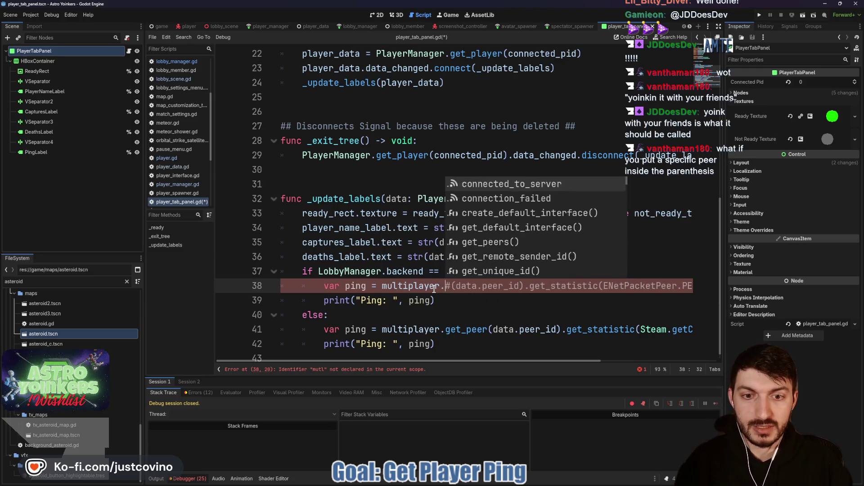
key("BackSpace")
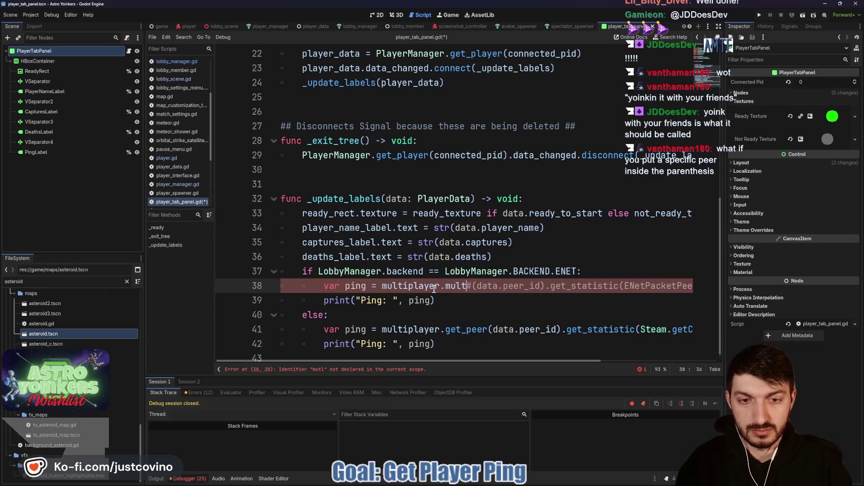
type("iplayer")
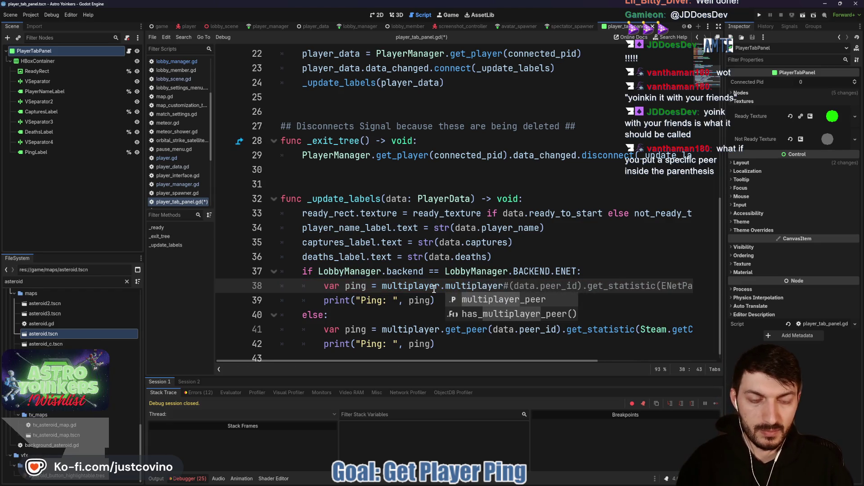
key("Down")
key("Return")
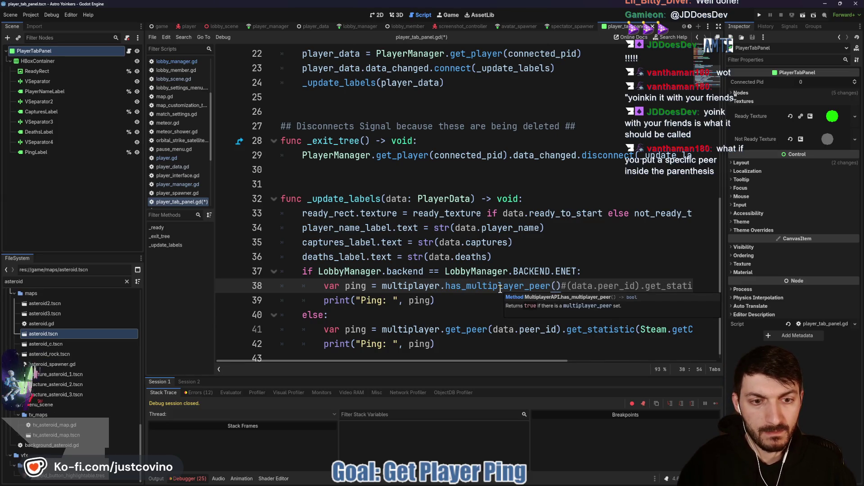
key("BackSpace")
key("BackSpace")
key("BackSpace")
key("BackSpace")
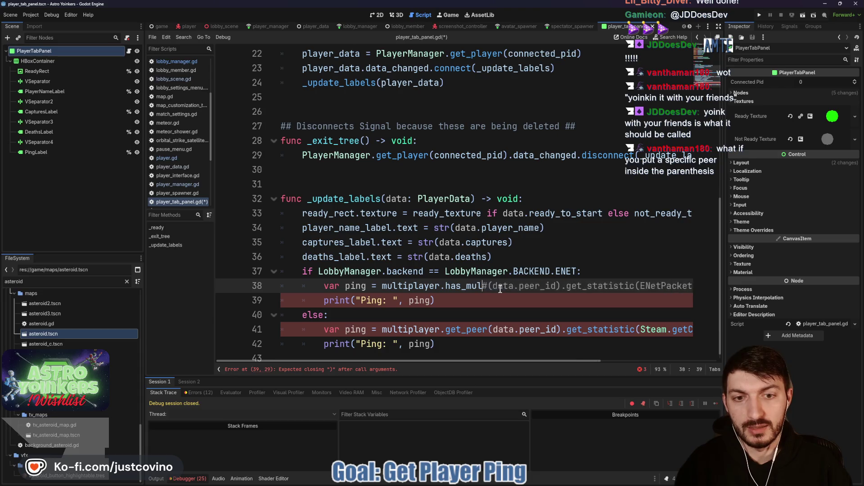
type("multiplayer_peer")
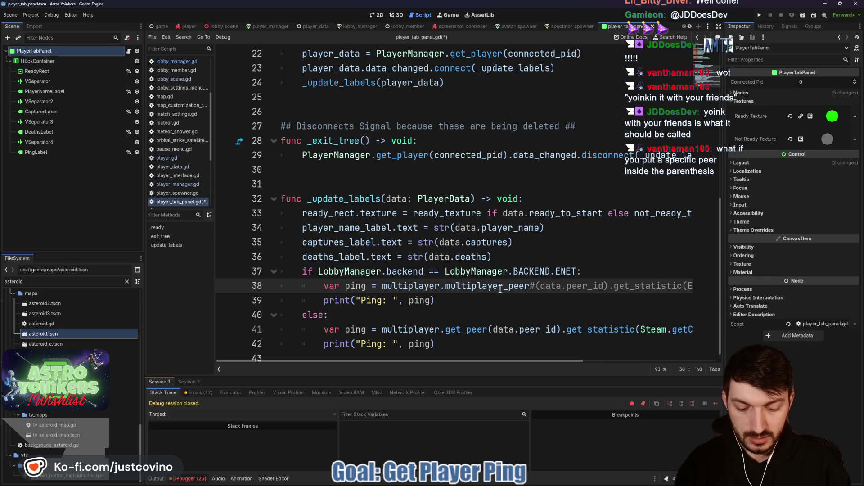
type(".get_sta")
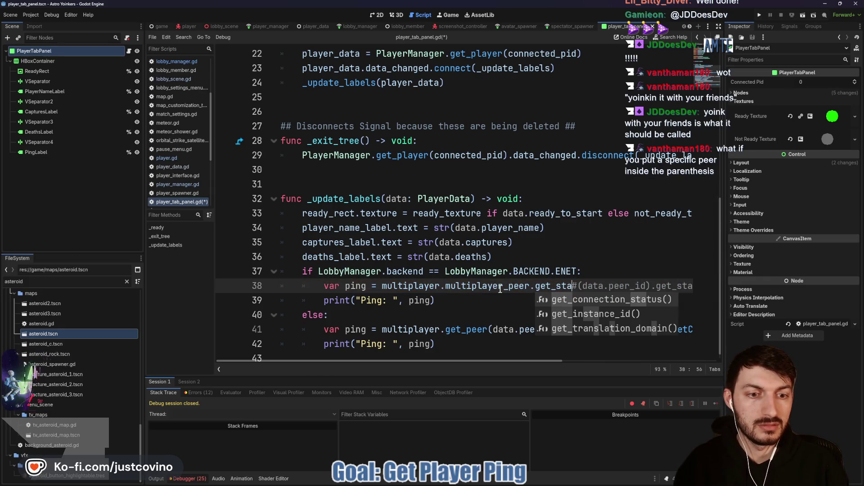
key("BackSpace")
key("BackSpace")
key("BackSpace")
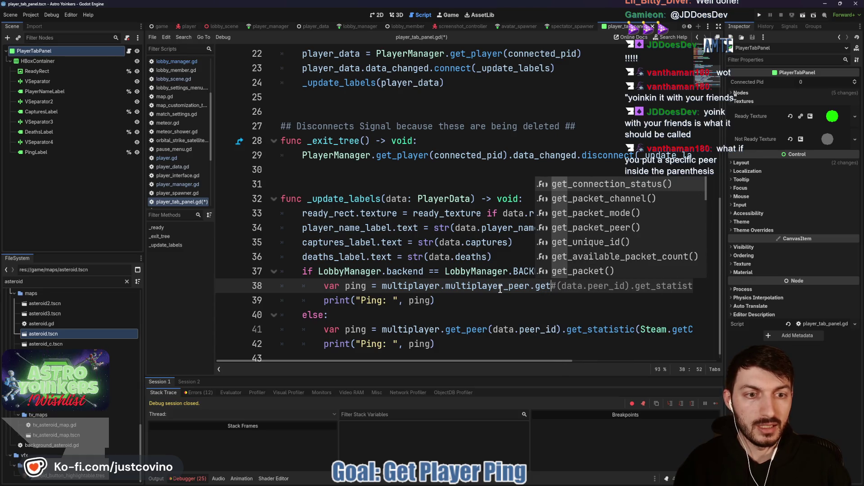
key("Down")
key("Down")
key("Down")
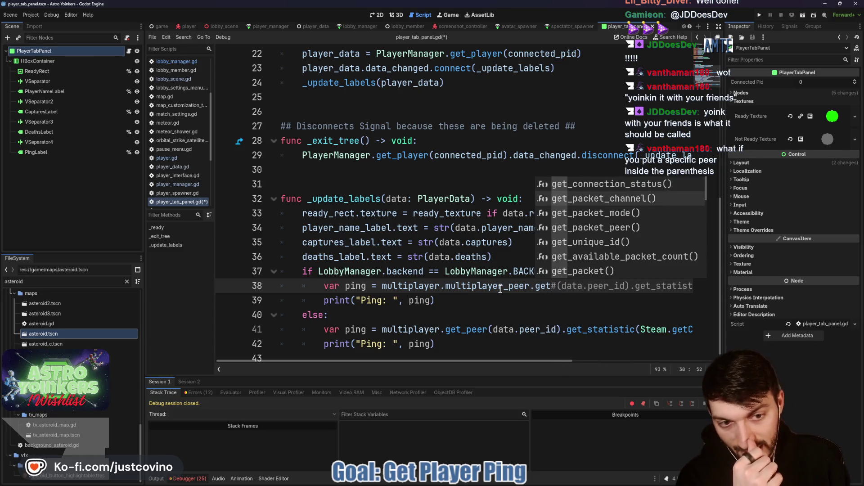
key("Down")
key("Down")
key("Down")
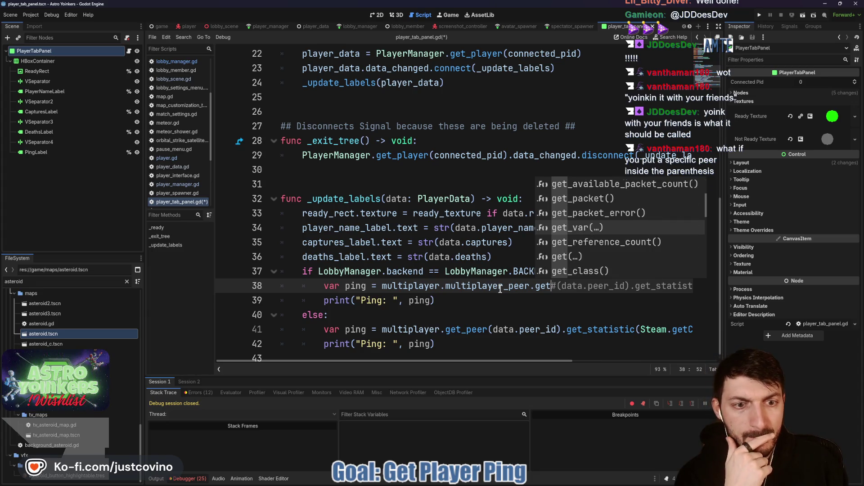
key("Down")
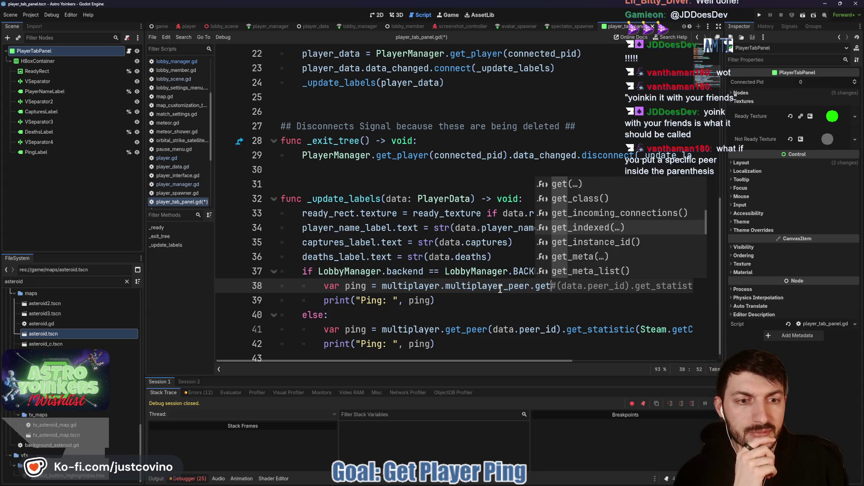
key("Down")
key("Down")
key("Down")
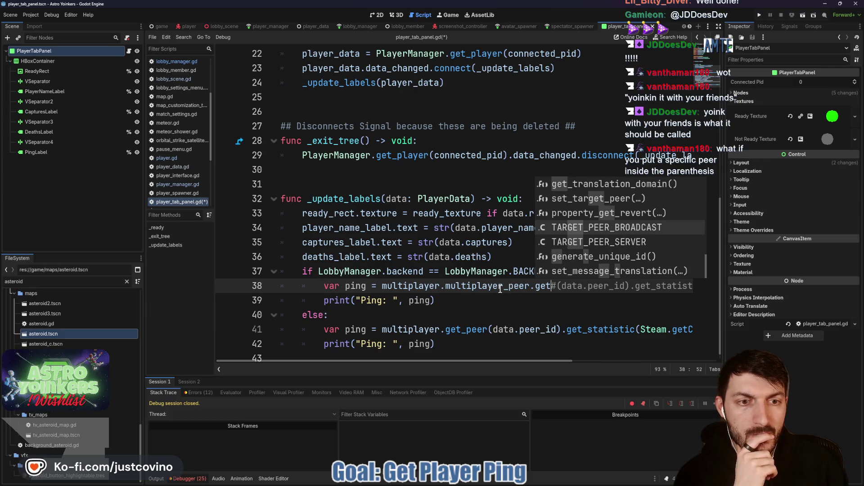
key("Down")
key("Down")
key("Down")
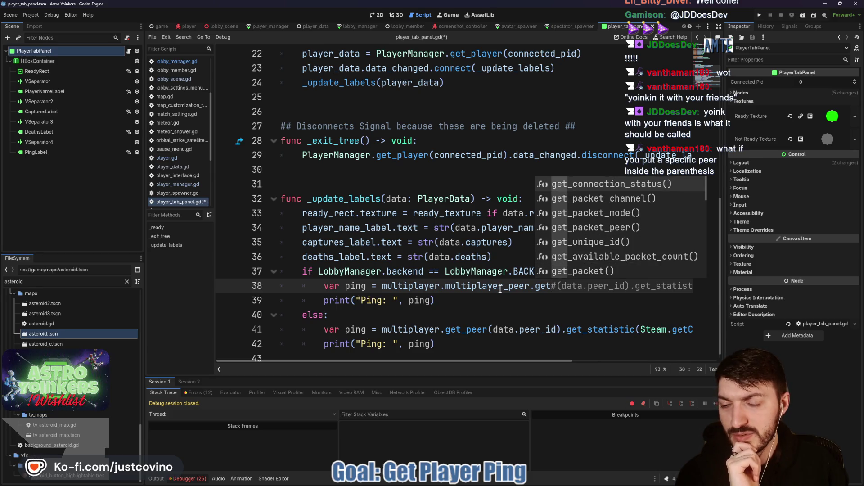
key("BackSpace")
key("BackSpace")
key("BackSpace")
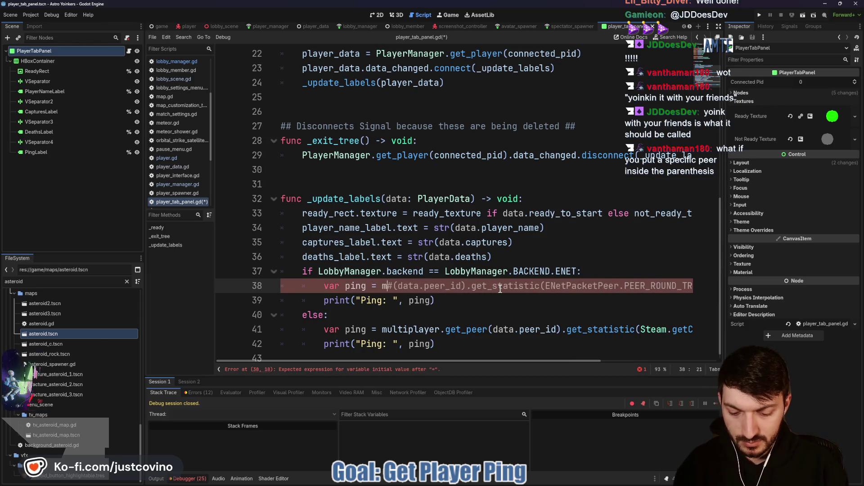
Step: Complete line 38's ping to multiplayer.get_peers() and read its documentation tooltip
type("tiplayer.get_p")
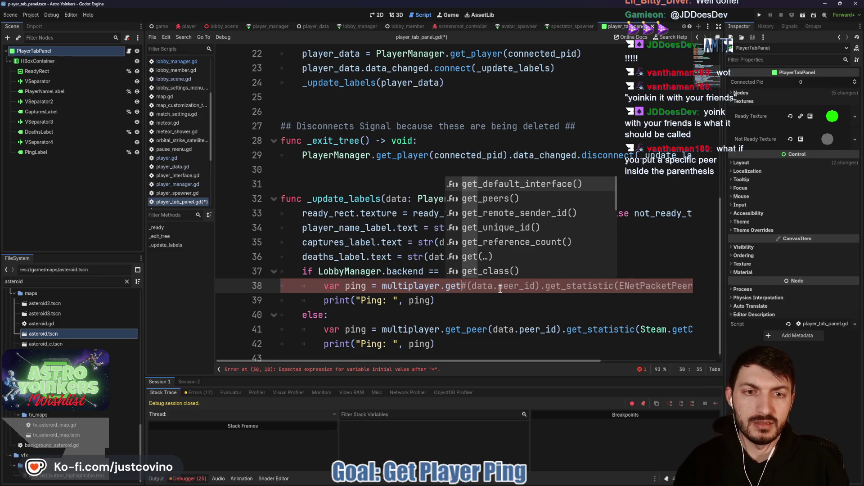
key("Return")
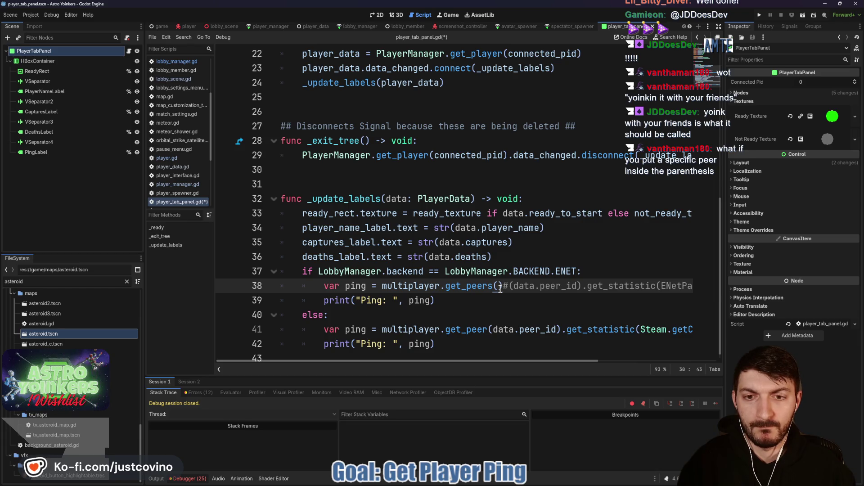
mouse_move(473, 291)
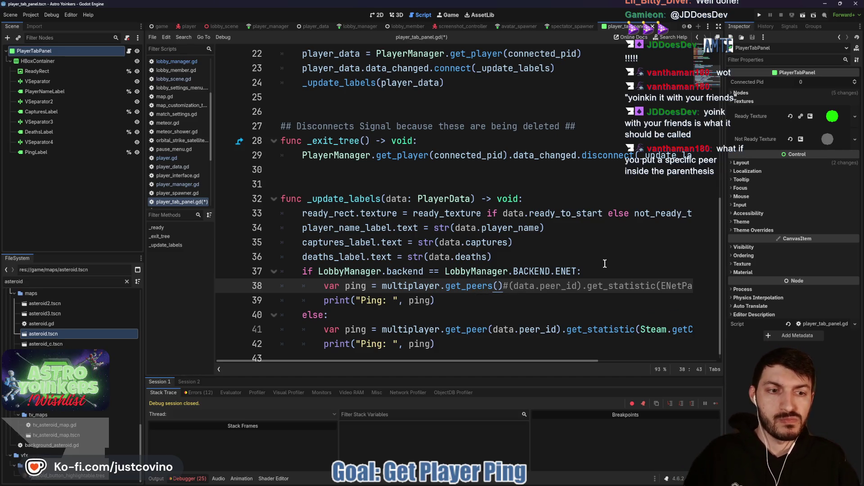
scroll(611, 336, "right", 5)
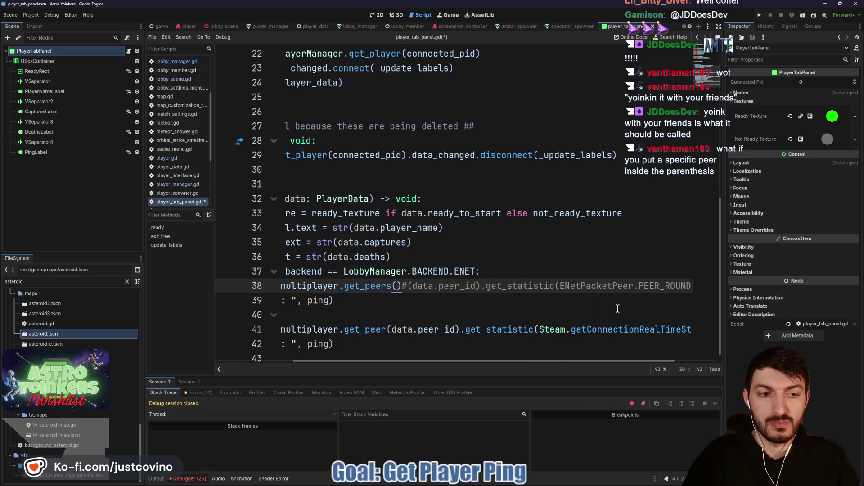
scroll(608, 306, "left", 5)
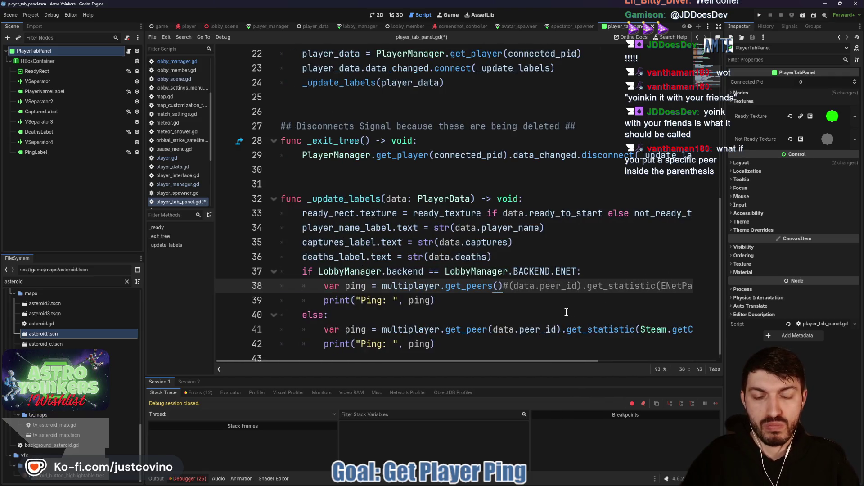
scroll(449, 299, "down", 1)
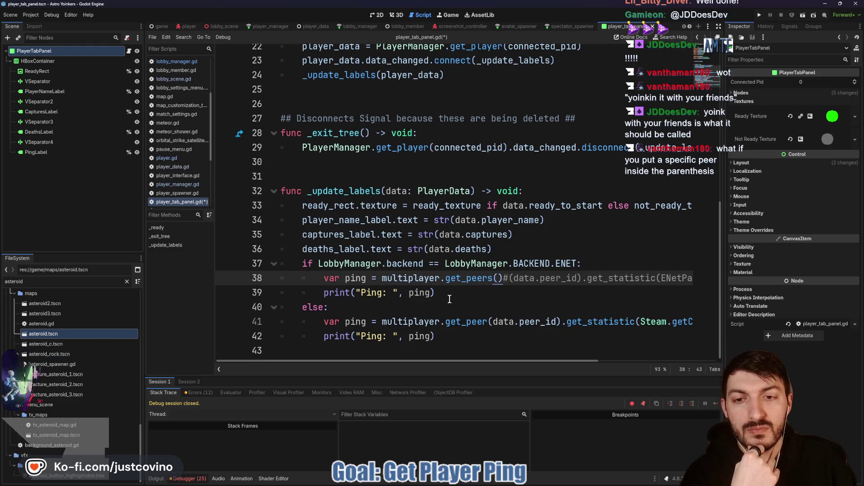
left_click(299, 353)
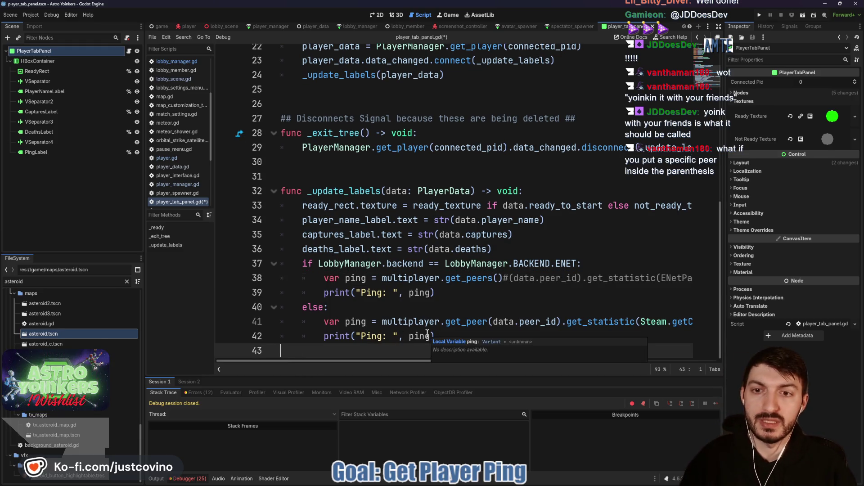
Step: Declare func get_peer() -> MultiplayerPeer: at the end of the script
key("Return")
key("Return")
type("unc get_peer")
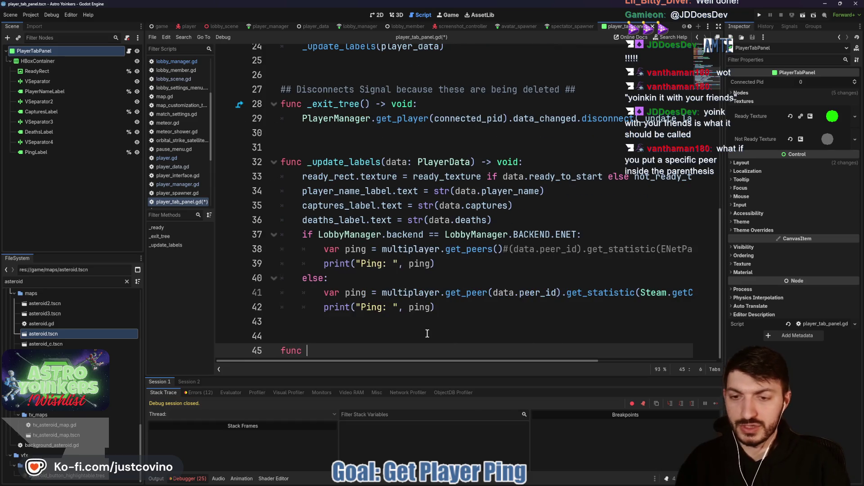
type("() ->")
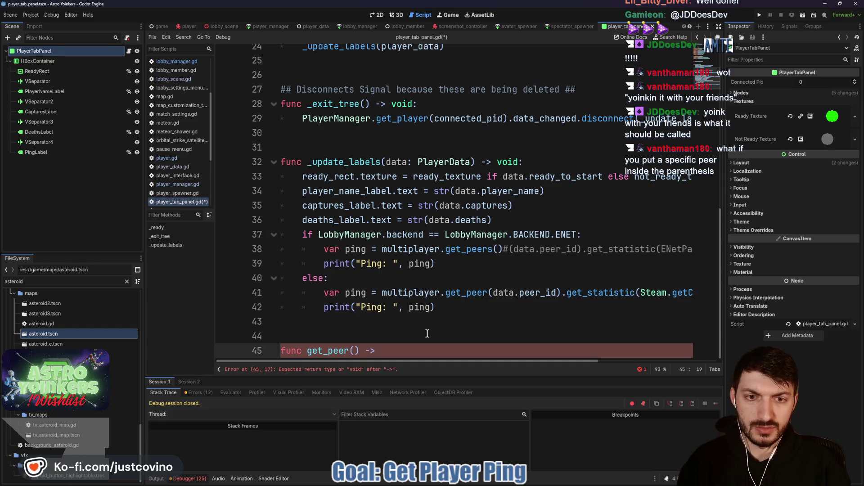
type("P")
key("BackSpace")
type("MultiplayerPee")
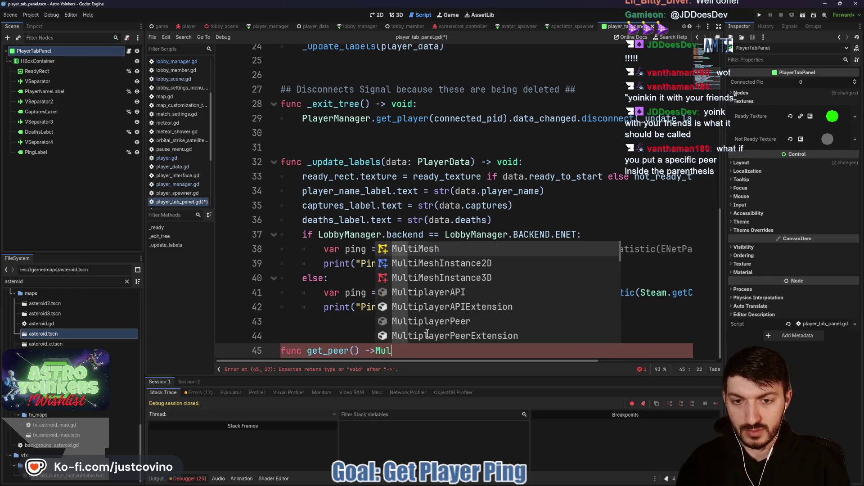
key("Return")
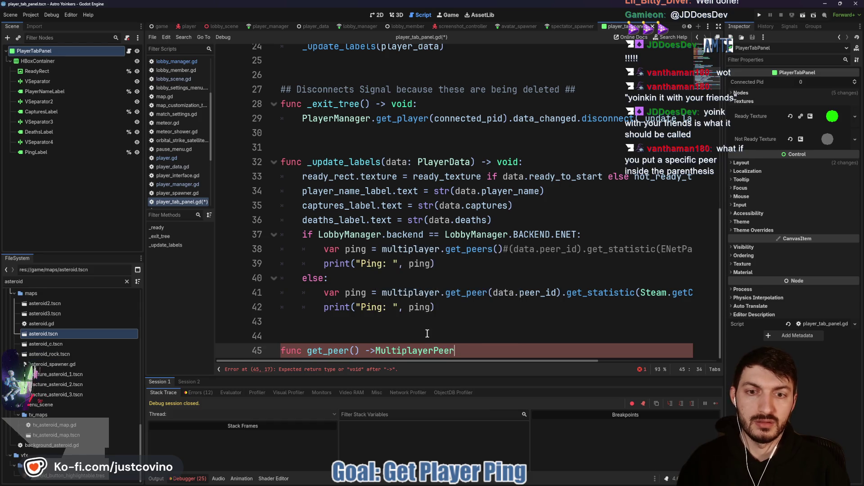
left_click(475, 347)
type(":")
key("Return")
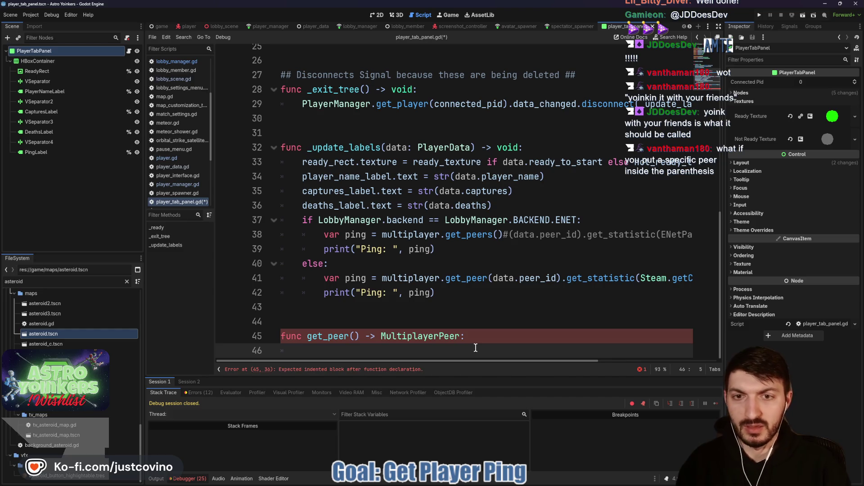
Step: Add a for peer in multiplayer.get_peers() loop and a pid: int parameter
type("r peer in multip")
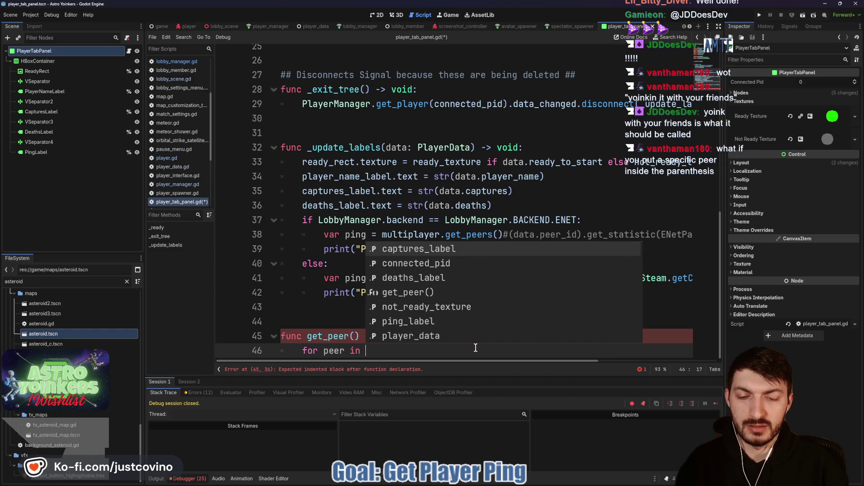
type("layer.get_p")
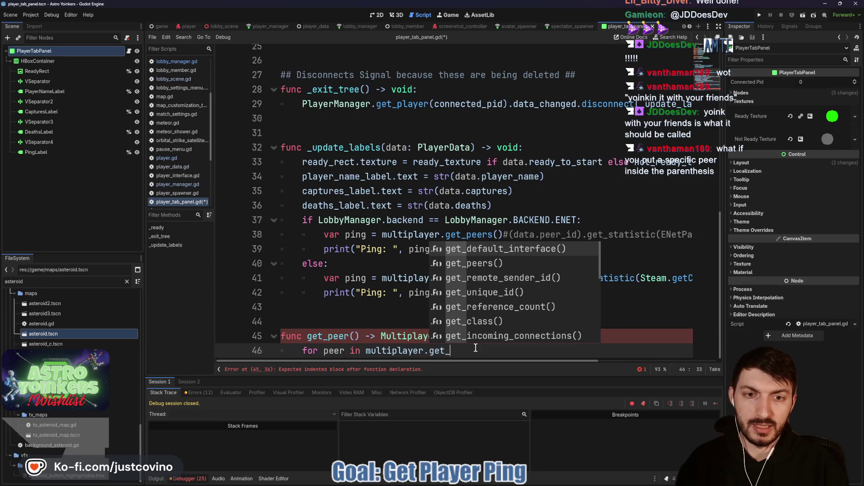
key("Return")
type(":")
key("Return")
type("if peer ==")
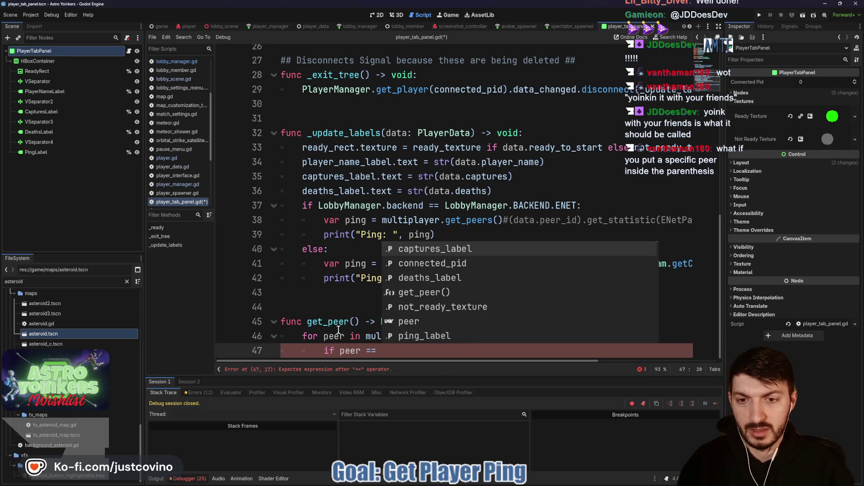
left_click(353, 321)
type("pid: int")
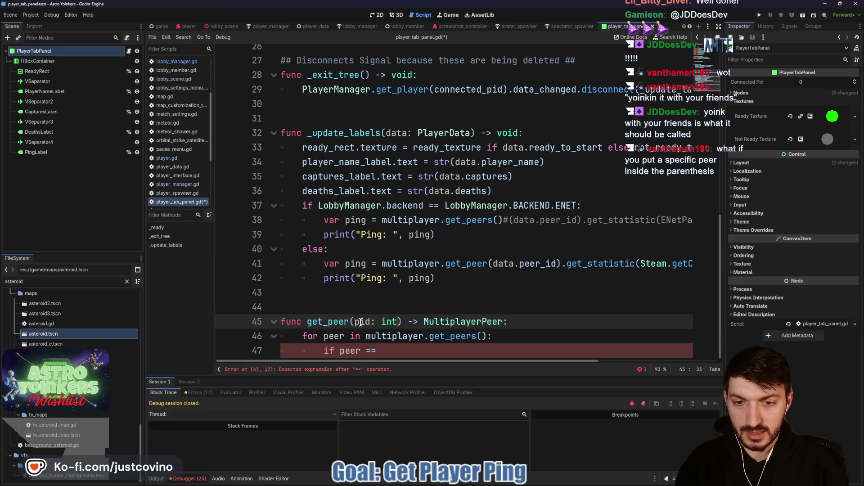
Step: Finish the if peer == pid: check with return peer and a fallback return MultiplayerPeer line
left_click(406, 351)
type("pid")
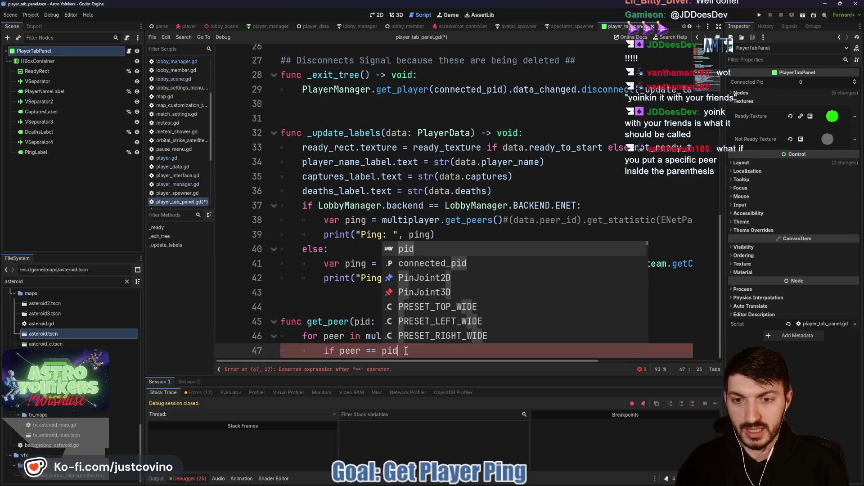
type(":")
key("Return")
type("eturn peer")
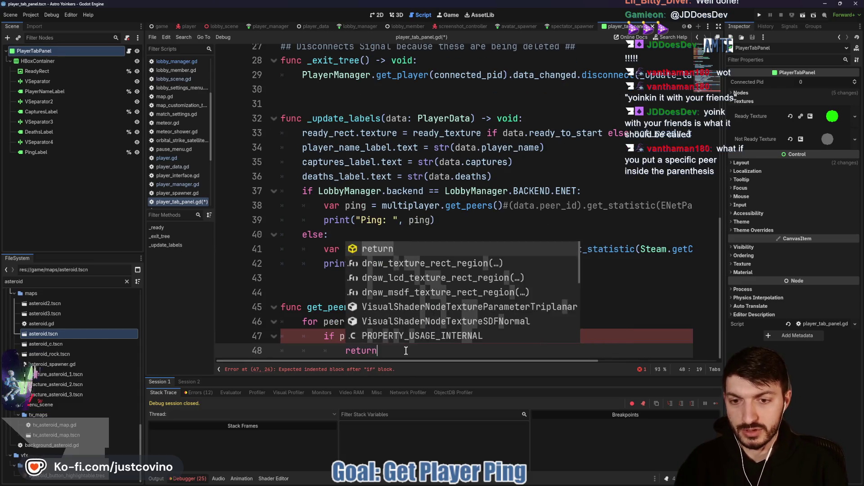
key("Escape")
key("Return")
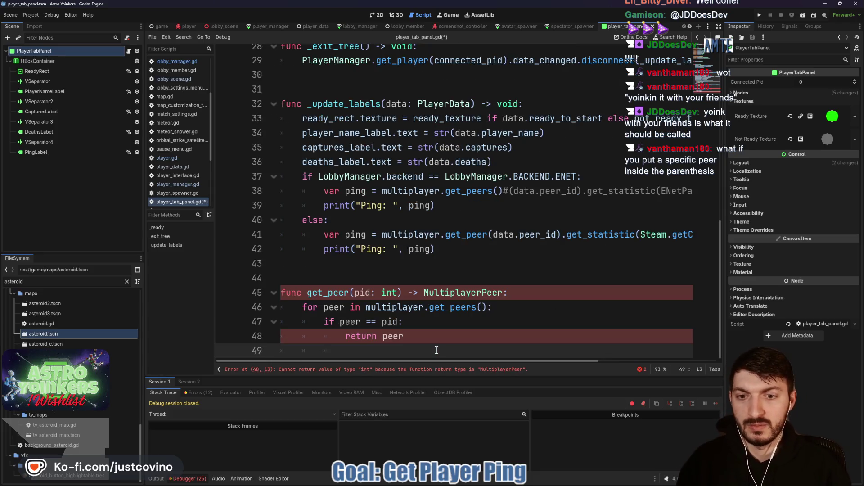
type("return ")
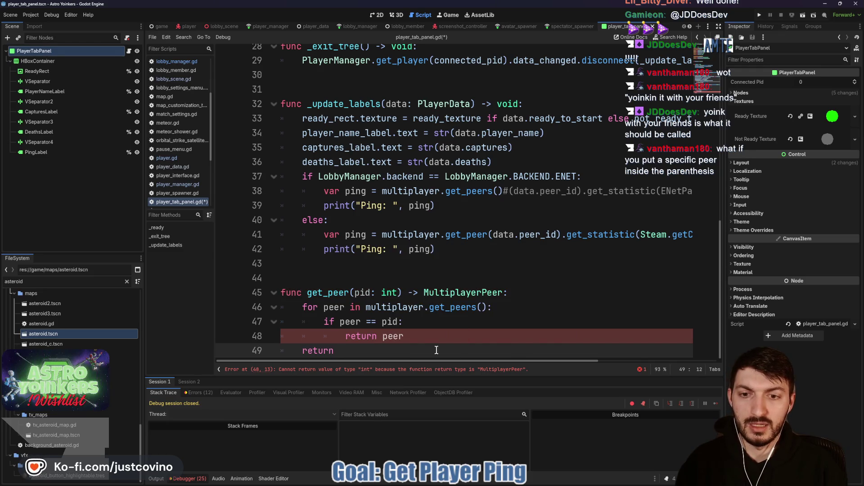
type("Multi")
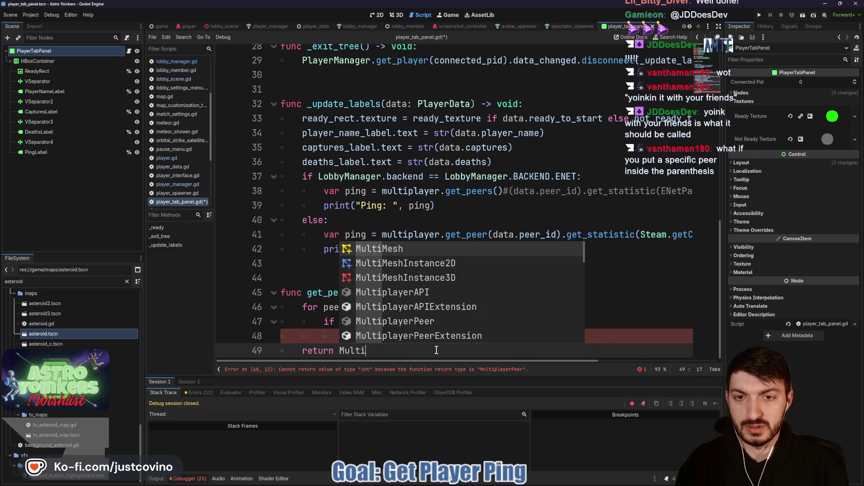
type("playerP")
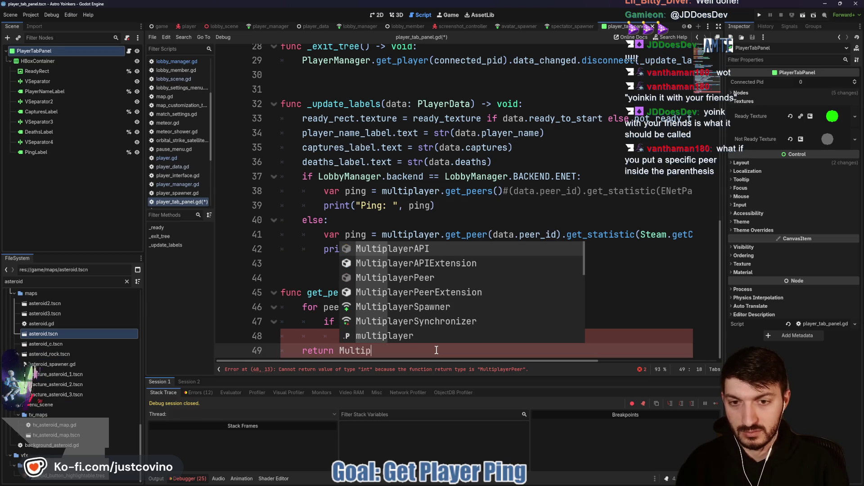
key("Return")
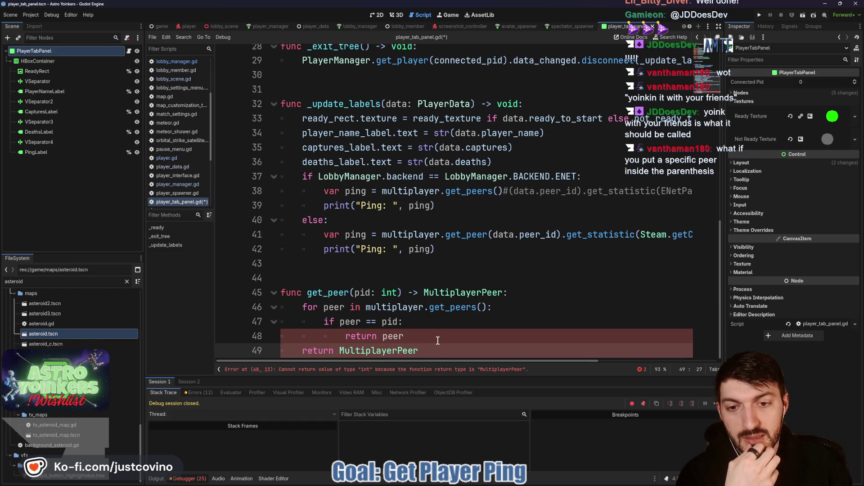
left_click(407, 337)
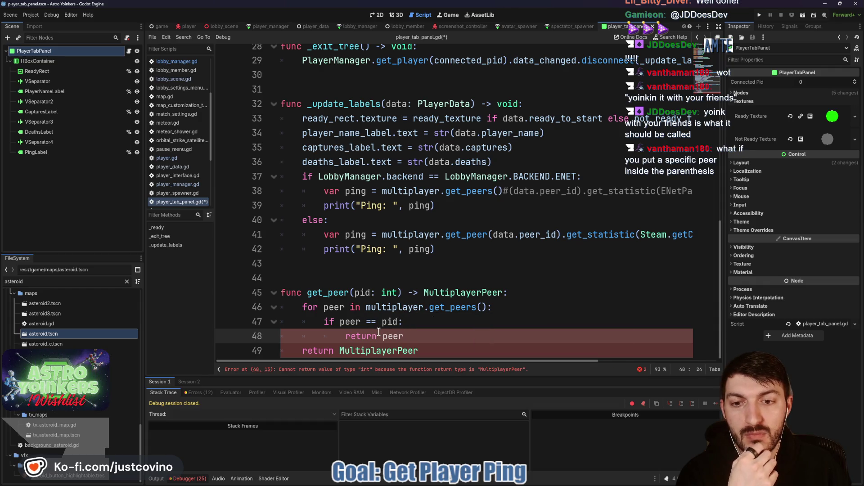
Step: Undo the get_peer helper and pass ENetPacketPeer.PEER_ROUND_TRIP_TIME to get_statistic()
key("ctrl+z")
key("ctrl+z")
key("ctrl+z")
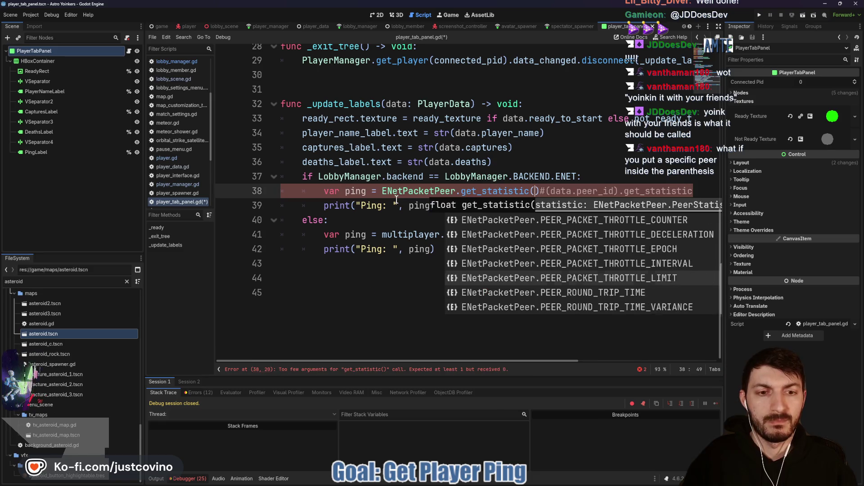
key("Up")
key("Up")
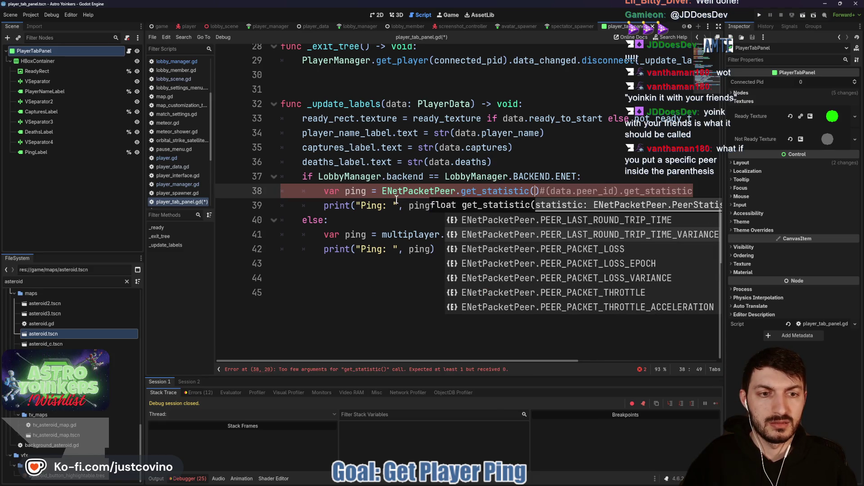
key("End")
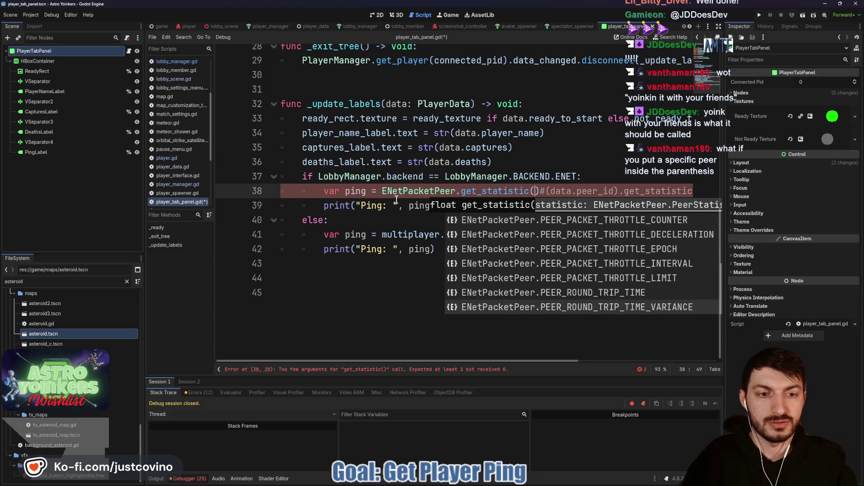
key("Up")
key("Return")
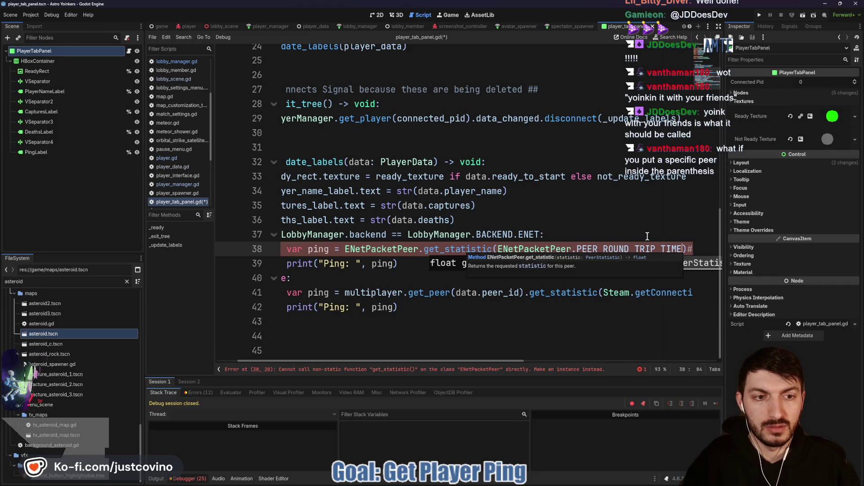
Step: Add .get_peer( after ENetPacketPeer on line 38 and open the ENetPacketPeer class docs
left_click(666, 240)
scroll(666, 242, "right", 3)
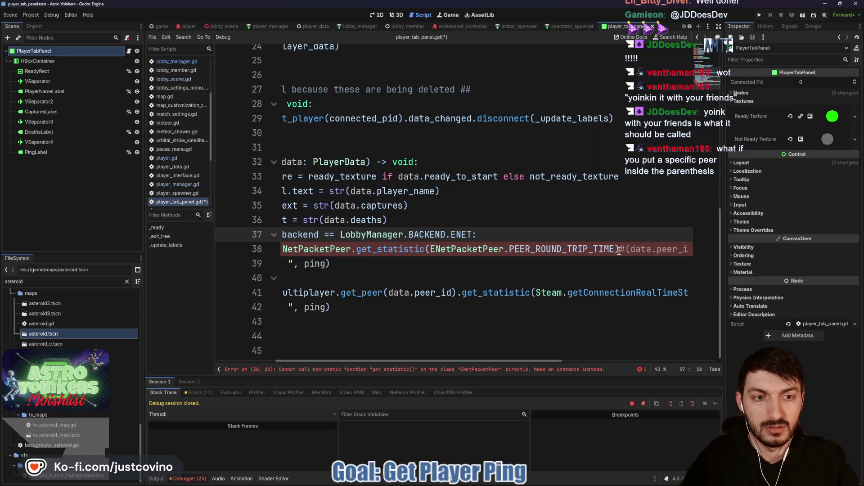
left_click(619, 250)
scroll(614, 248, "left", 3)
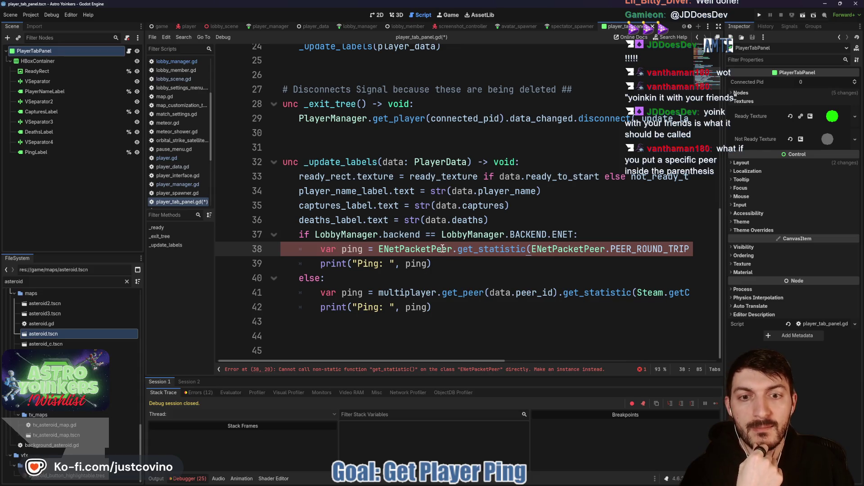
mouse_move(443, 248)
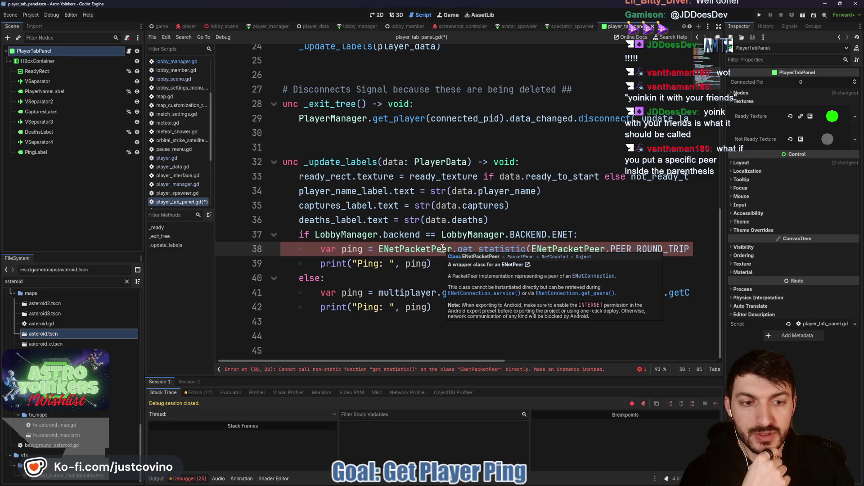
left_click(452, 249)
type(".get_pee")
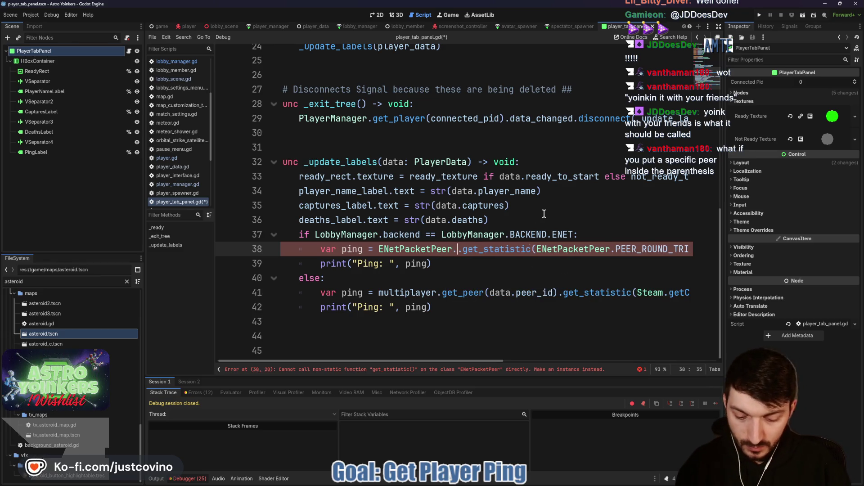
type("r(")
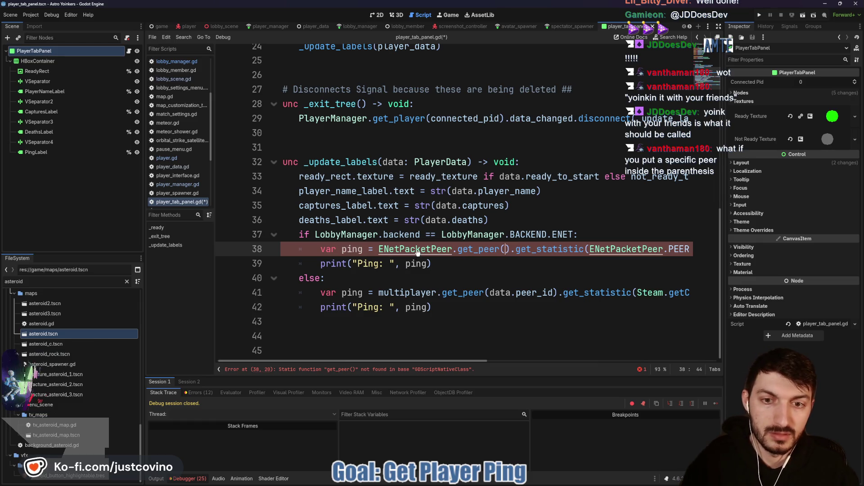
left_click(441, 245, "ctrl")
scroll(446, 252, "down", 3)
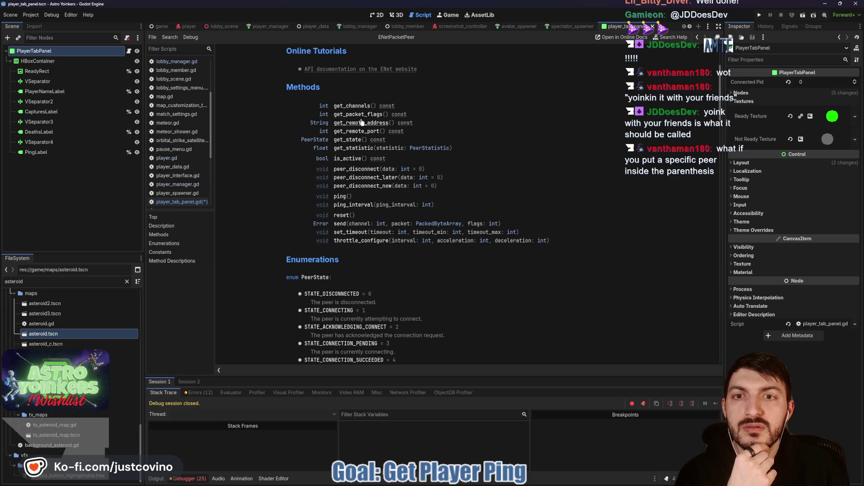
Step: Scroll the built-in ENetPacketPeer reference down to get_statistic(), then bring the browser forward
scroll(372, 188, "down", 2)
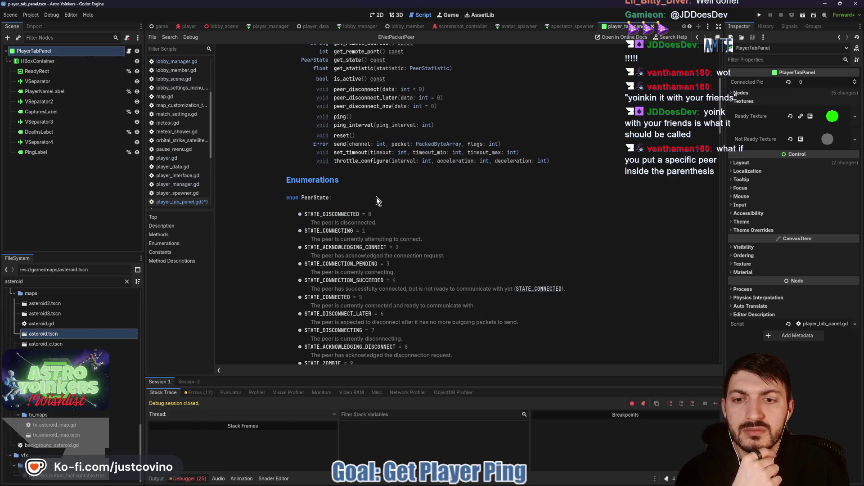
scroll(377, 197, "down", 10)
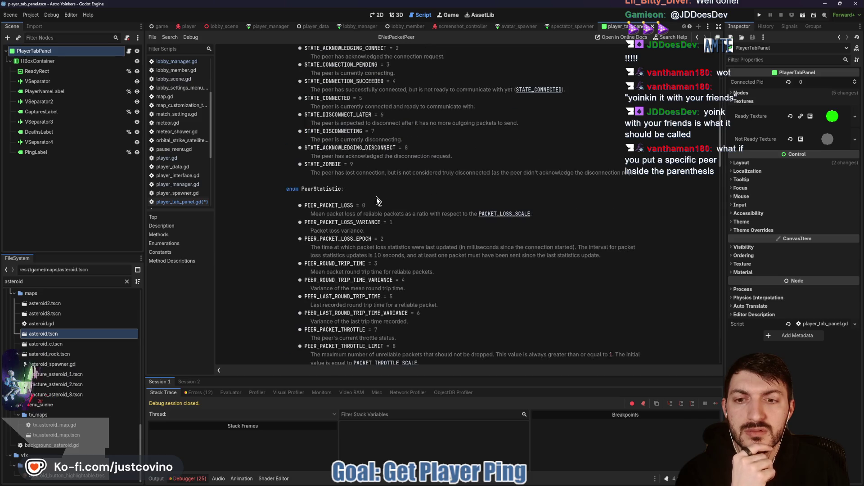
scroll(377, 197, "down", 4)
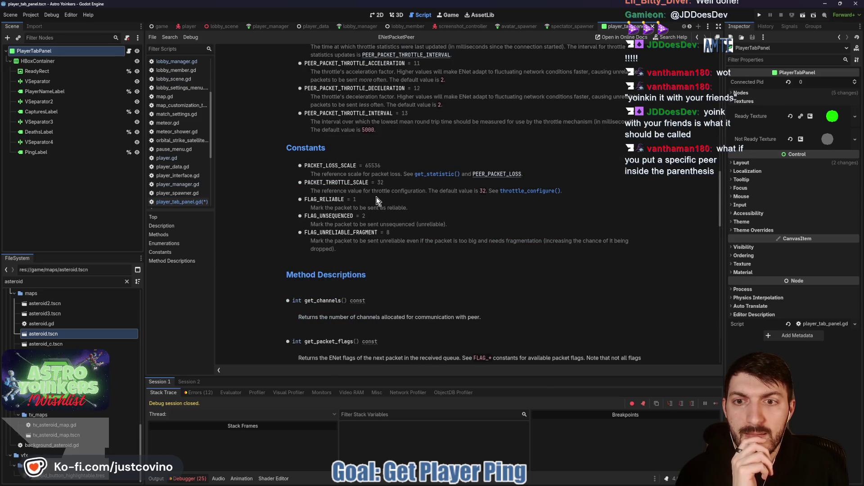
scroll(376, 201, "down", 3)
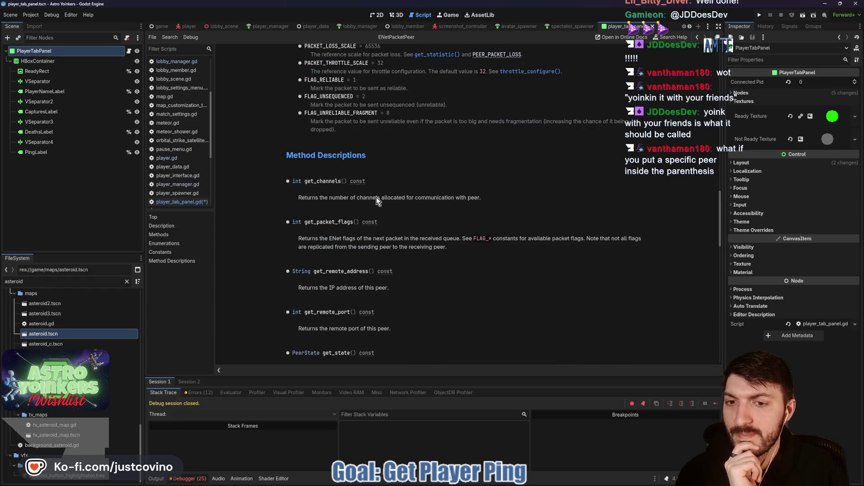
scroll(376, 198, "down", 3)
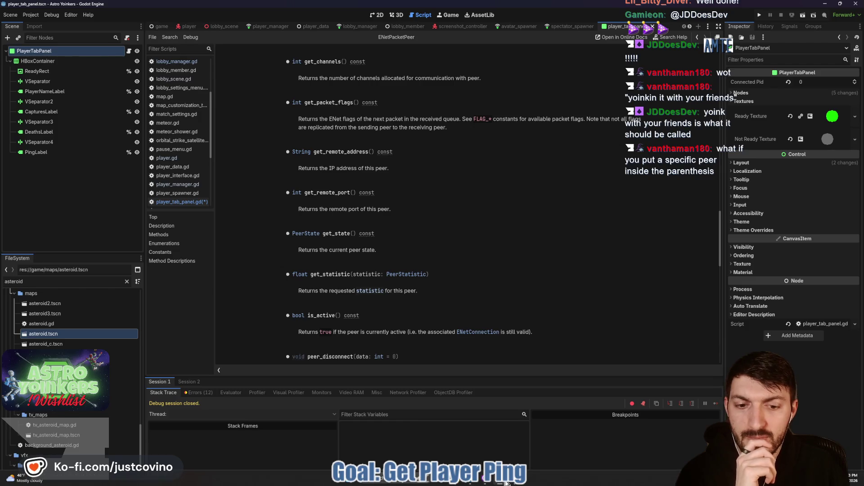
left_click(471, 482)
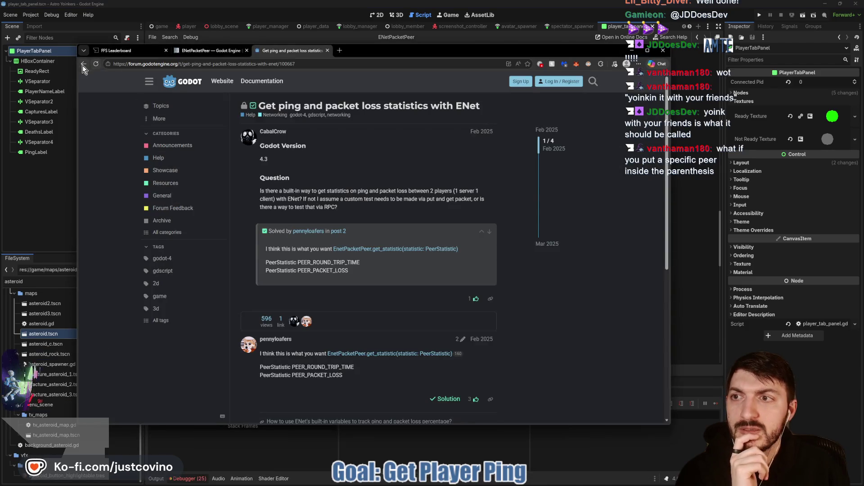
Step: Go back to the Google results and open the forum thread on tracking ping via GDScript
left_click(83, 63)
scroll(377, 217, "down", 3)
scroll(364, 202, "up", 3)
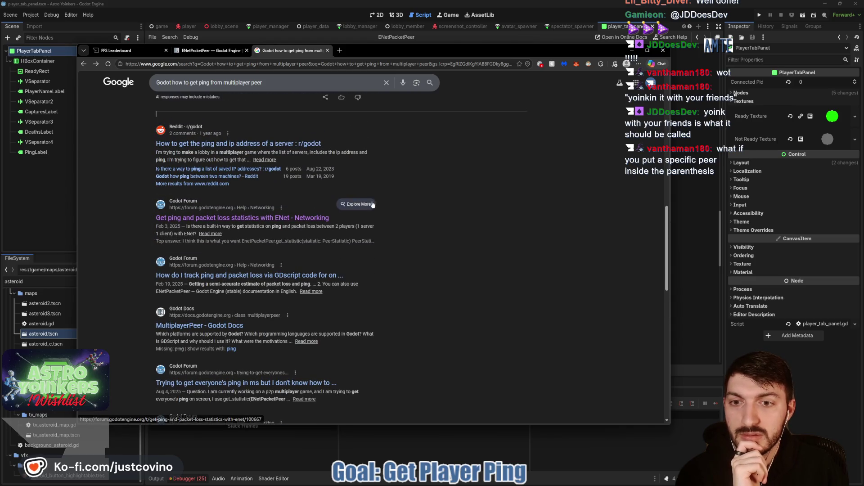
scroll(205, 234, "down", 1)
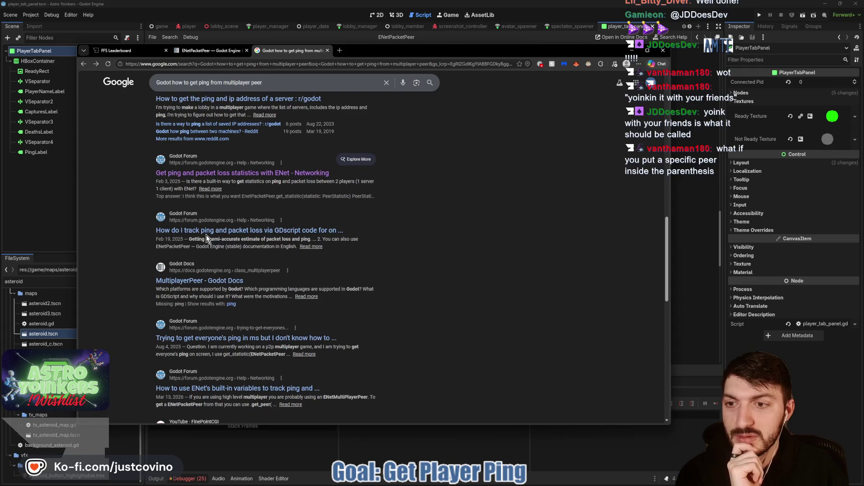
left_click(206, 237)
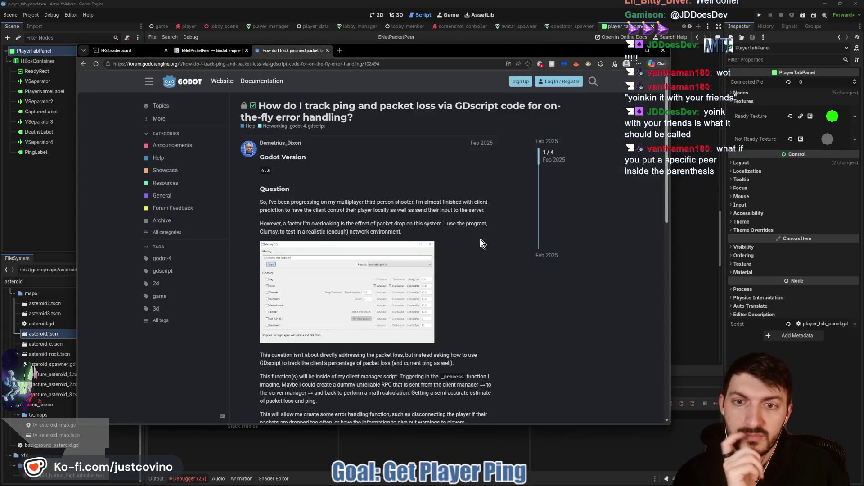
Step: Read the thread's quoted solution pointing to ENetPacketPeer, then switch to its docs page
scroll(480, 240, "down", 1)
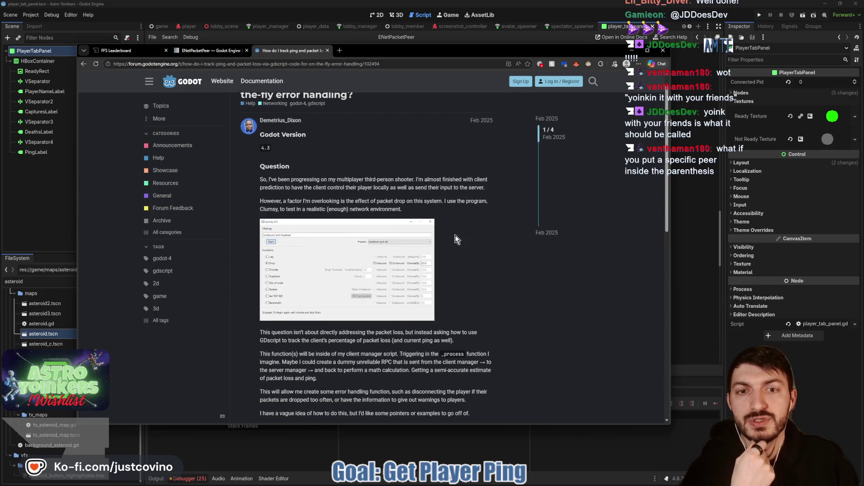
scroll(455, 238, "down", 5)
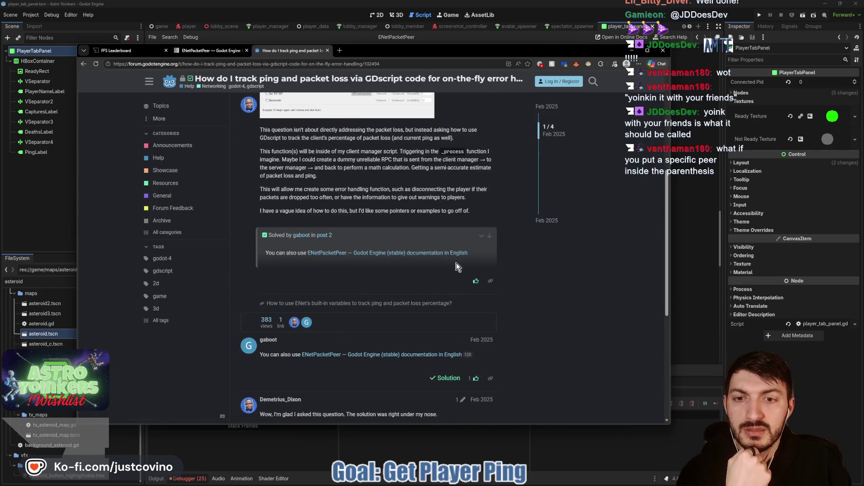
left_click(481, 237)
scroll(428, 225, "down", 1)
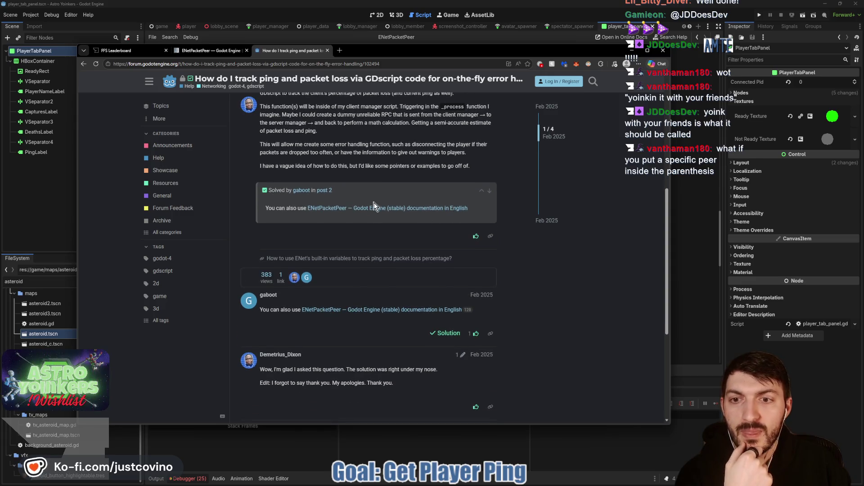
scroll(361, 223, "up", 2)
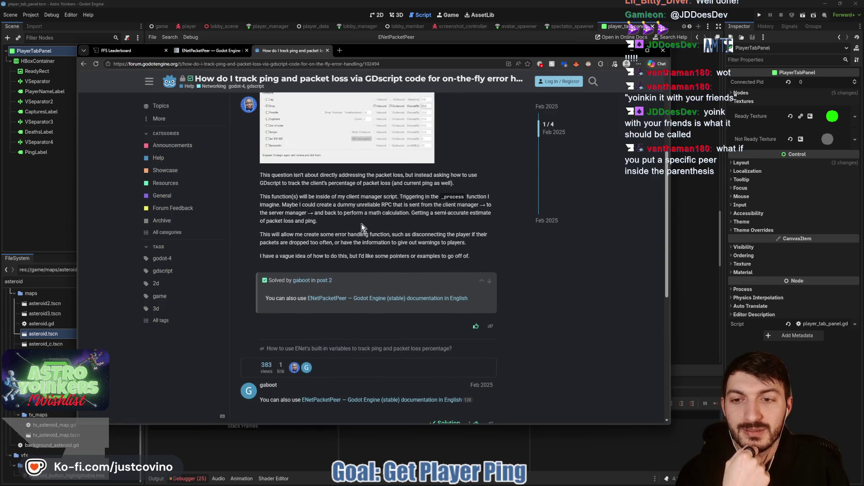
scroll(361, 223, "down", 3)
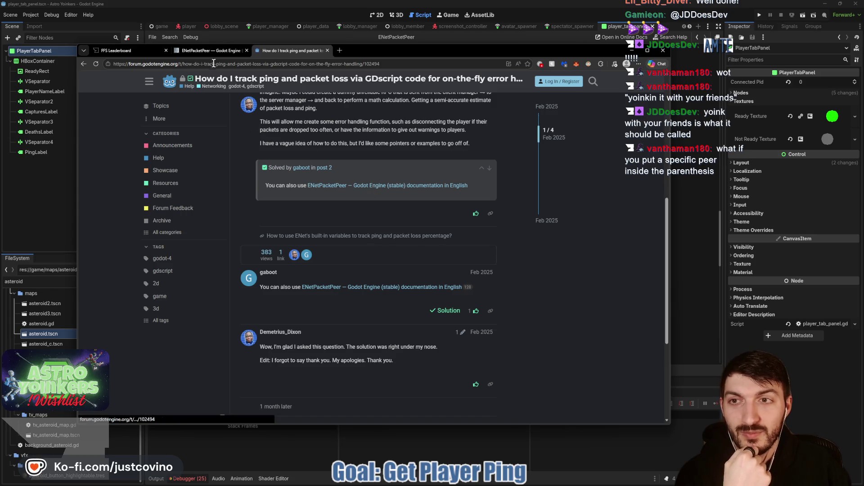
scroll(412, 219, "up", 2)
scroll(412, 217, "up", 1)
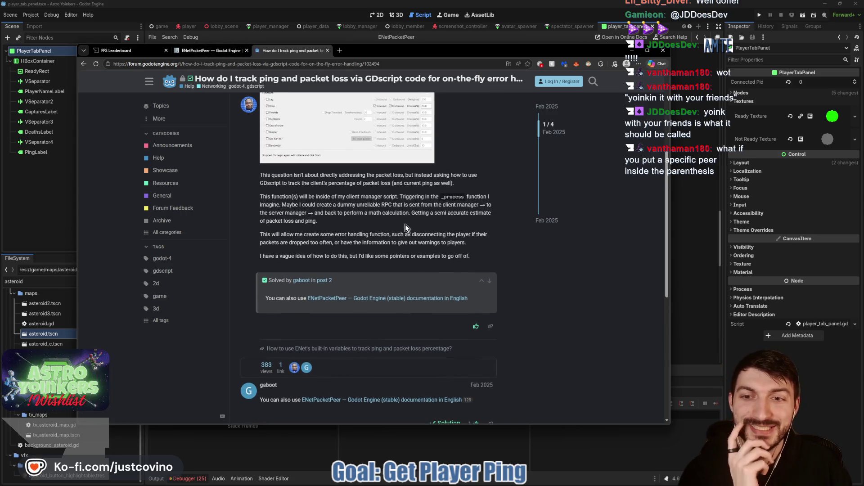
left_click(227, 51)
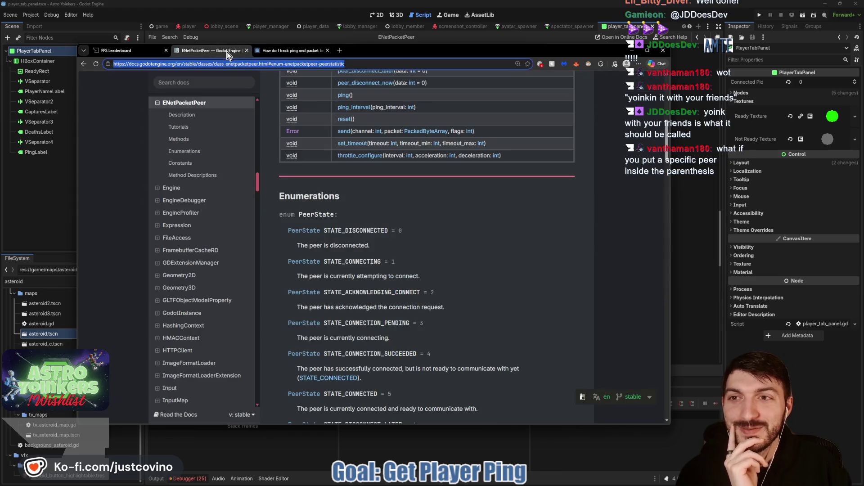
Step: Jump to the ping() method description in the online ENetPacketPeer reference
scroll(428, 239, "up", 3)
scroll(428, 239, "up", 5)
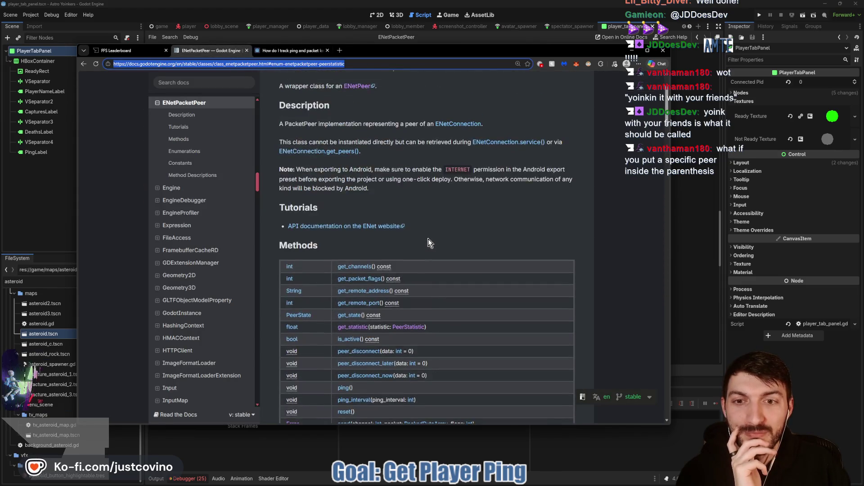
scroll(428, 242, "down", 2)
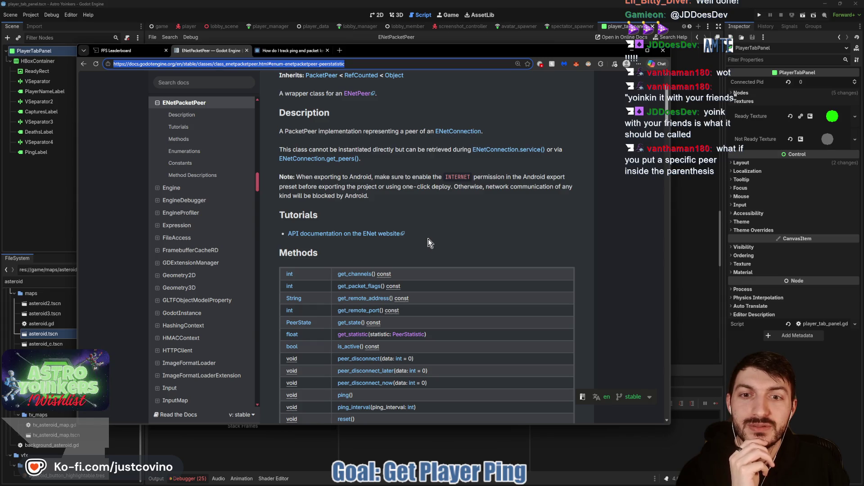
scroll(428, 242, "down", 5)
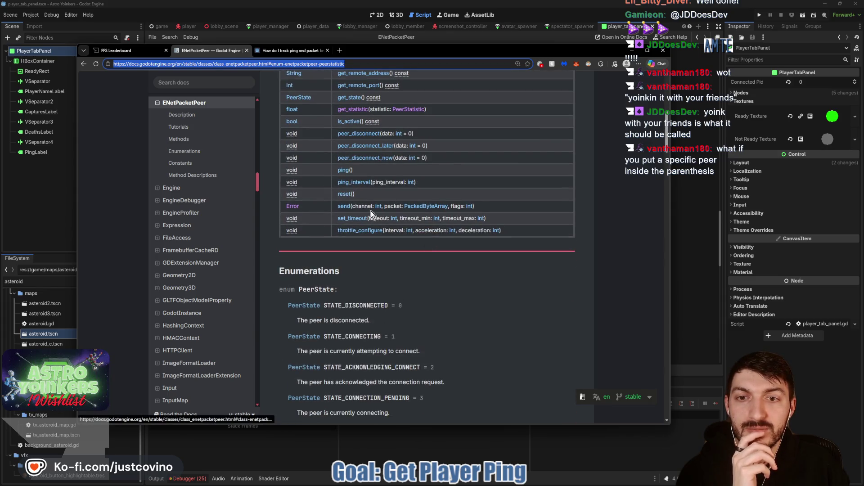
scroll(371, 211, "up", 3)
scroll(471, 276, "up", 2)
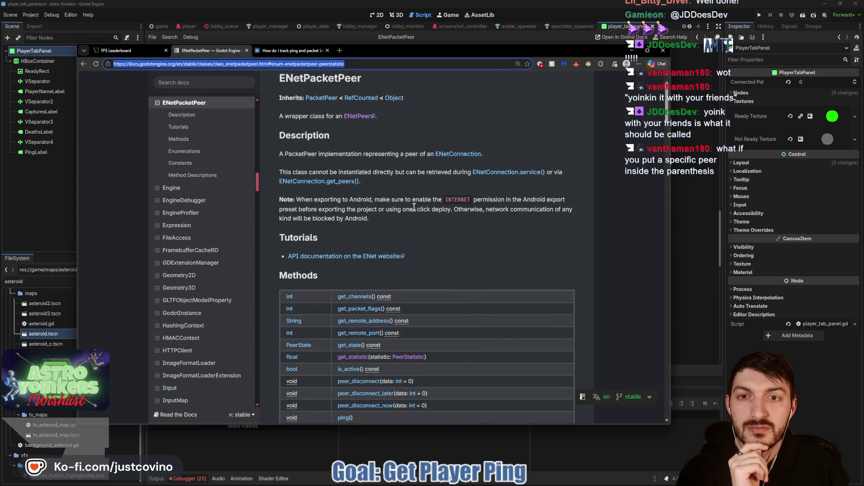
scroll(414, 207, "down", 3)
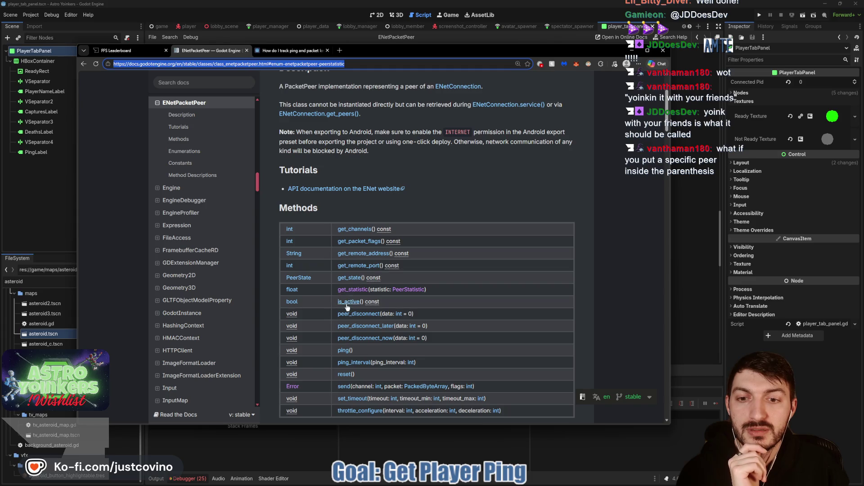
left_click(344, 351)
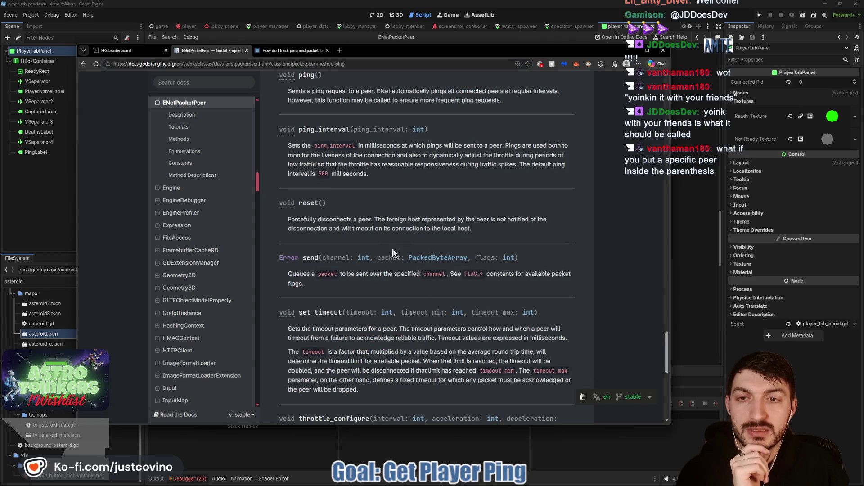
Step: Jump to the get_statistic() method description
scroll(374, 220, "up", 1)
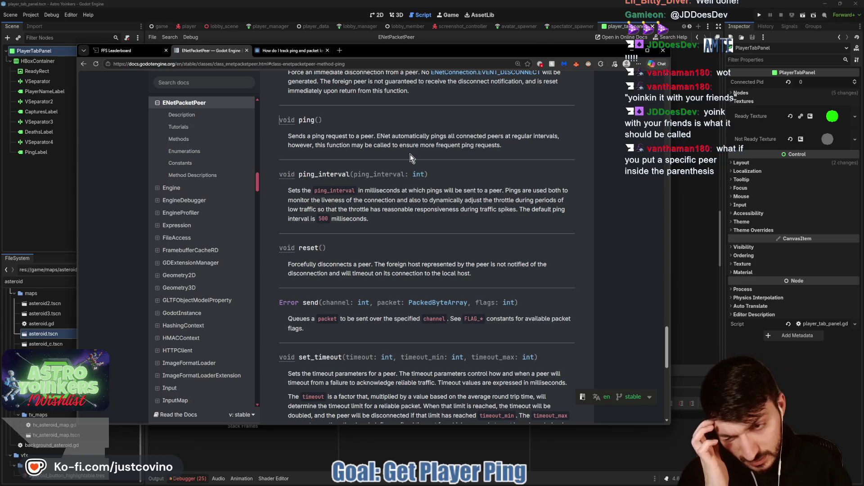
scroll(410, 157, "up", 10)
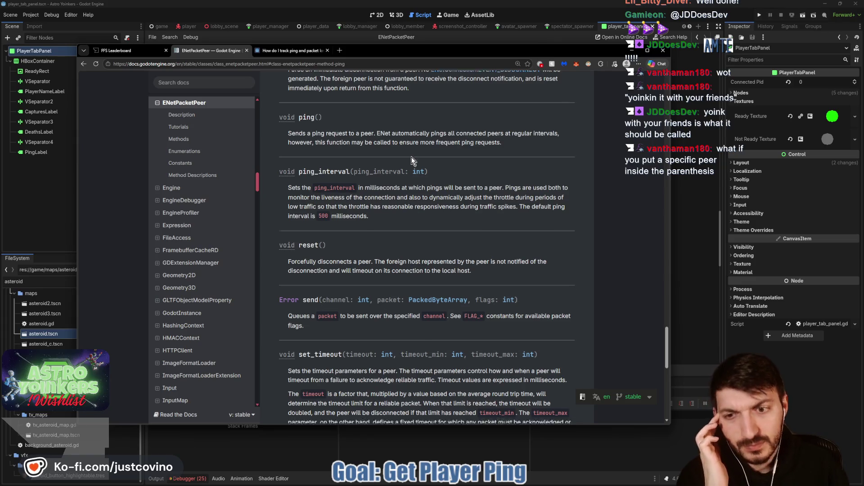
scroll(407, 257, "up", 10)
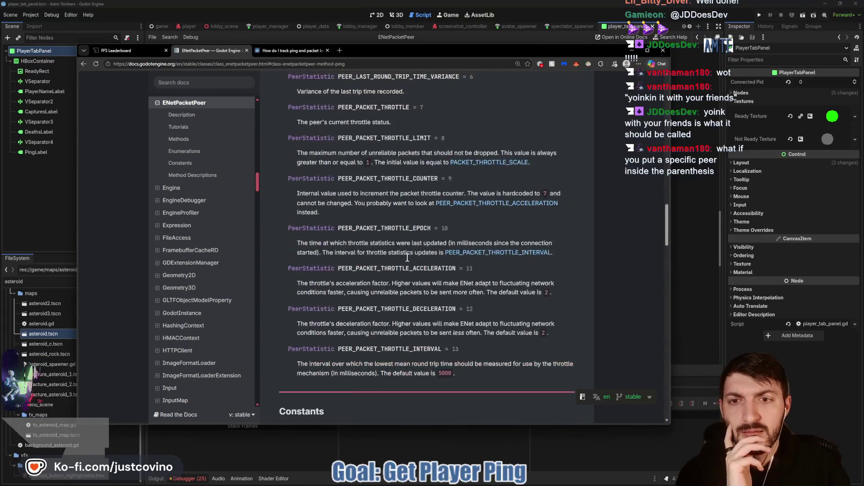
scroll(407, 258, "up", 10)
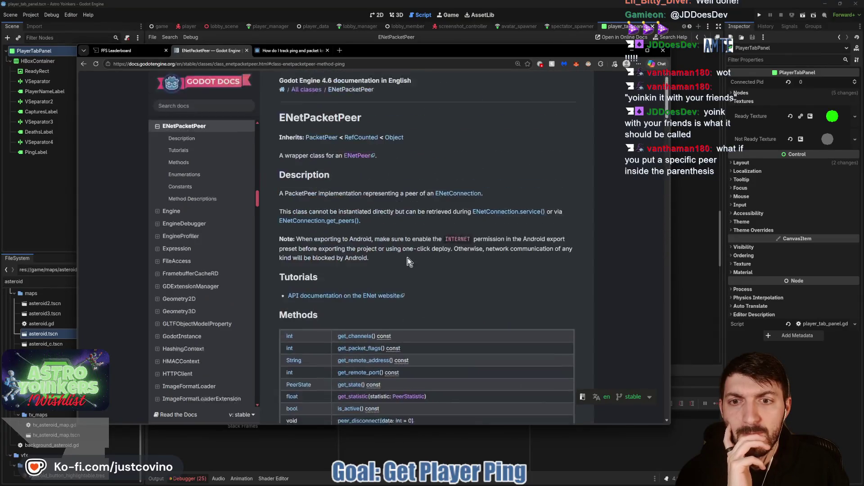
scroll(410, 261, "down", 3)
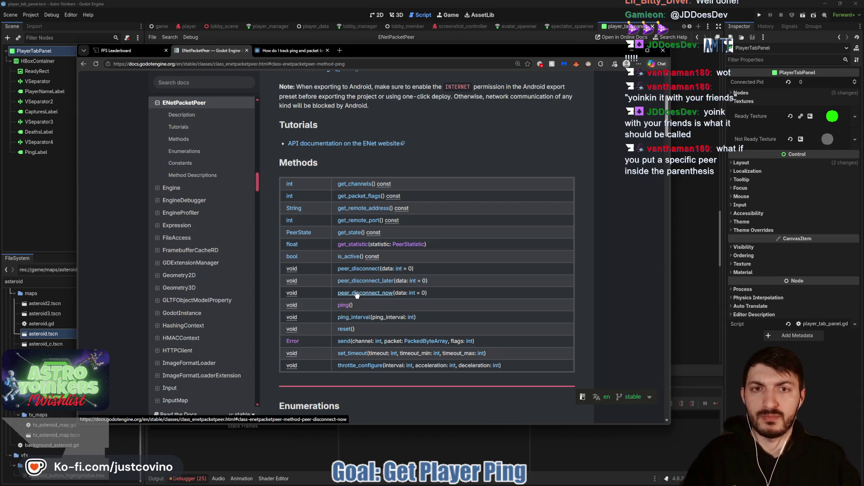
scroll(356, 294, "down", 2)
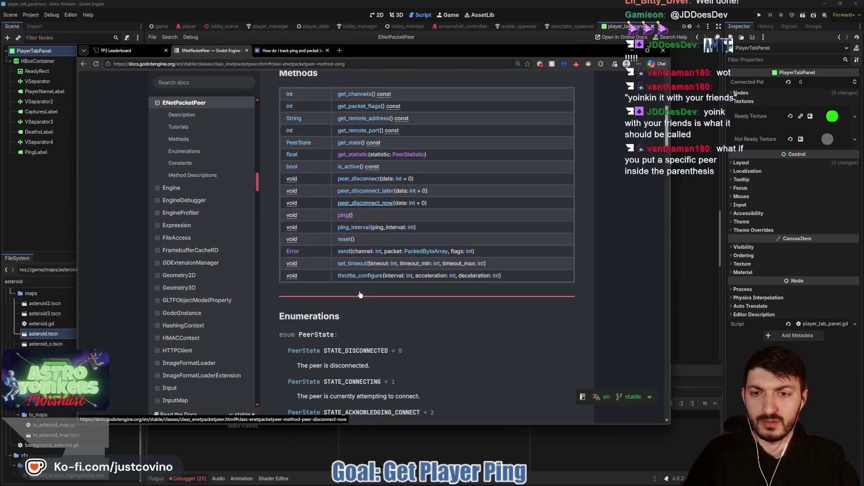
left_click(354, 156)
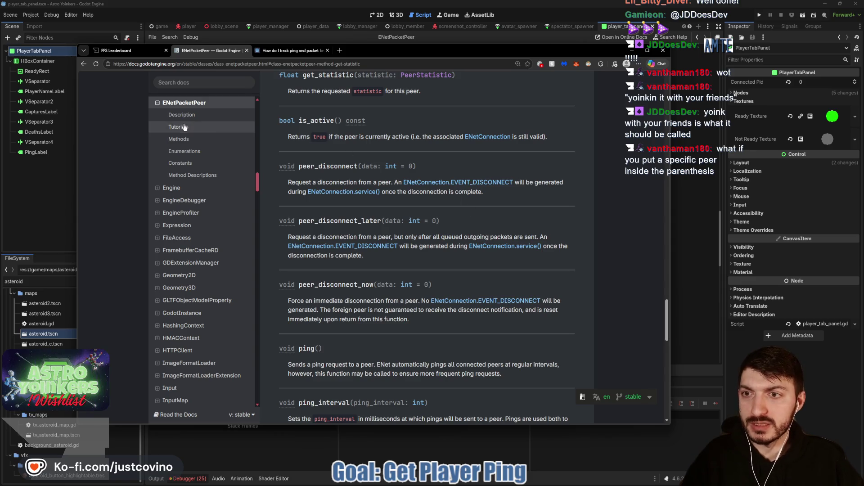
Step: Return to the methods table and scroll down to the Constants, including PEER_ROUND_TRIP_TIME = 3
key("alt+Left")
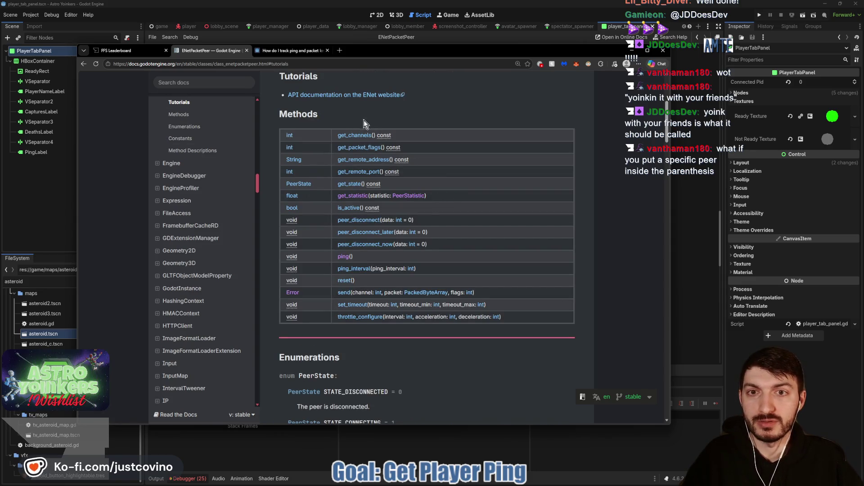
scroll(365, 121, "up", 1)
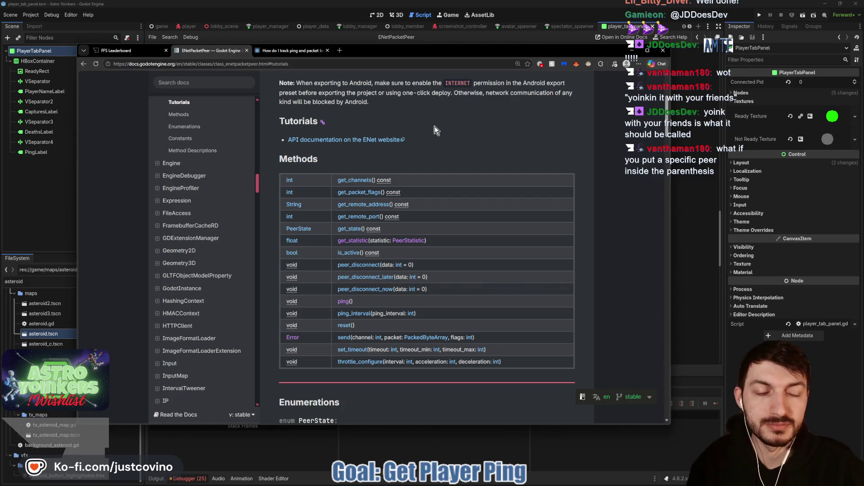
scroll(433, 174, "down", 8)
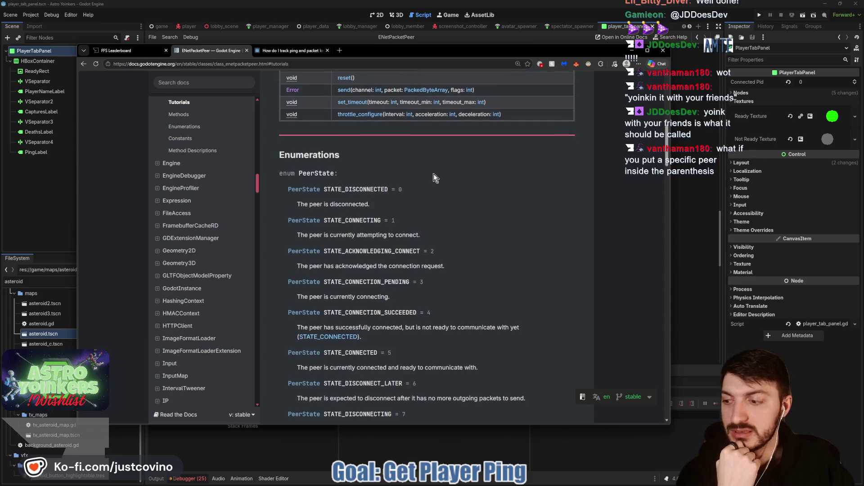
scroll(433, 174, "down", 2)
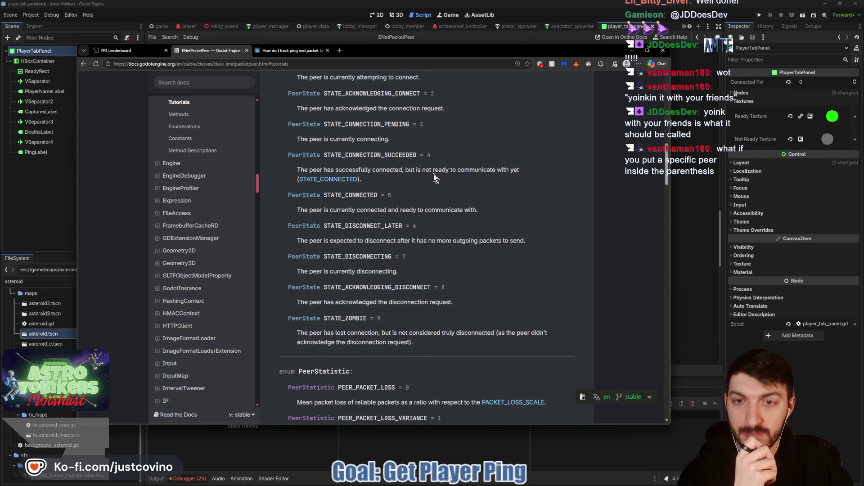
scroll(433, 176, "down", 15)
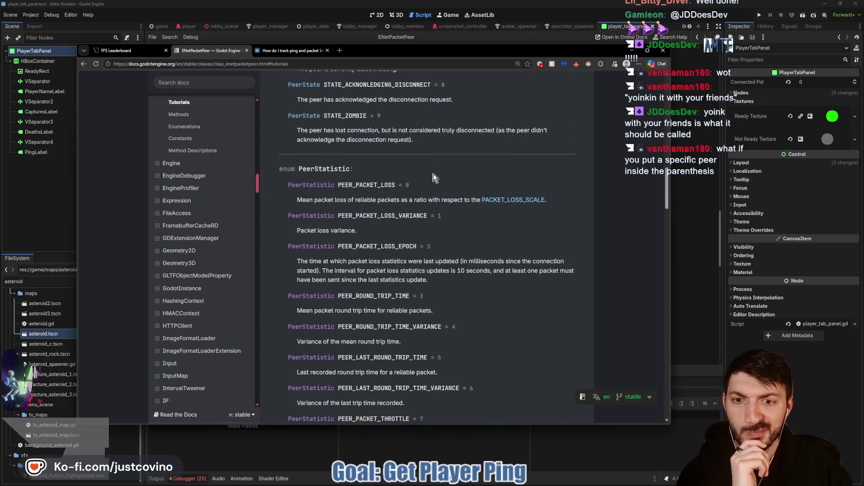
scroll(448, 198, "down", 11)
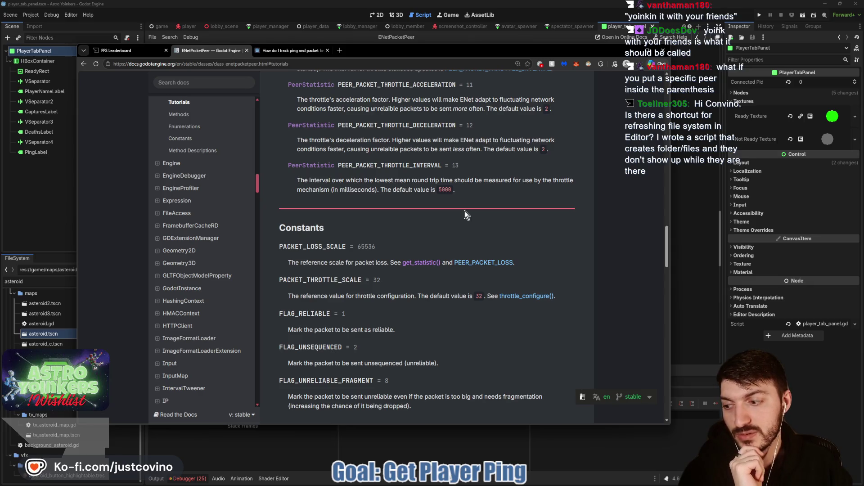
Step: Return to Godot, view the Shortcuts and General pages of Editor Settings, then close it
left_click(694, 242)
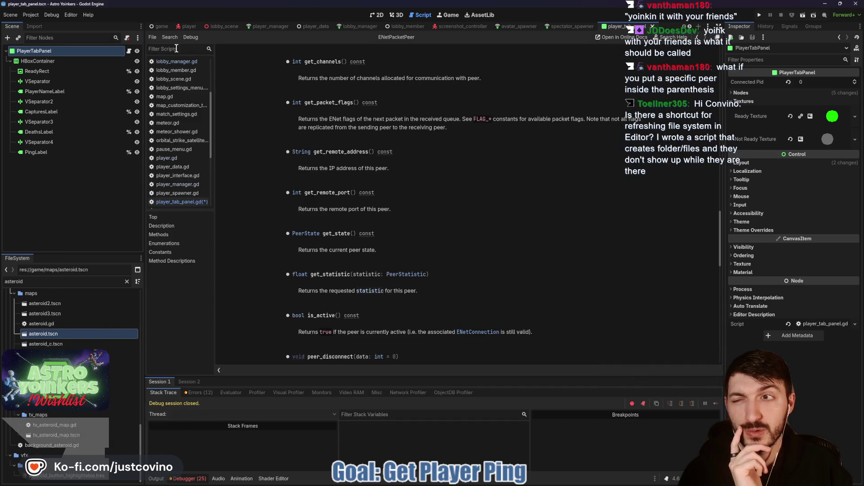
left_click(70, 15)
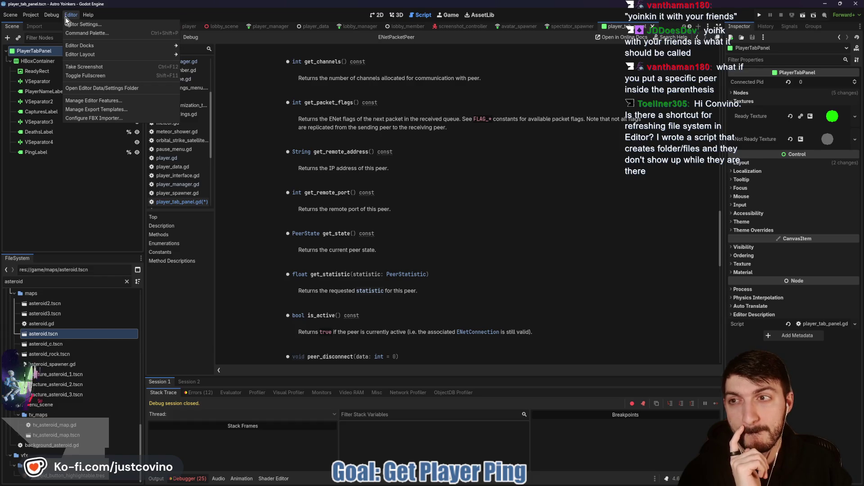
mouse_move(72, 47)
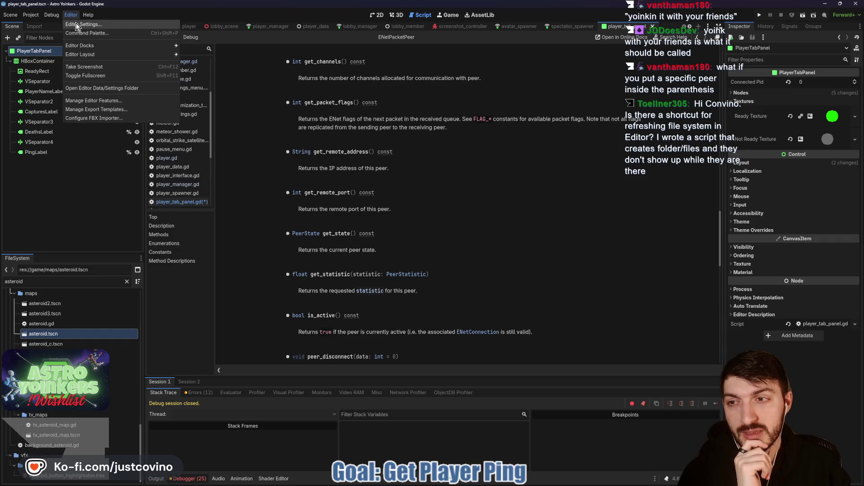
left_click(77, 25)
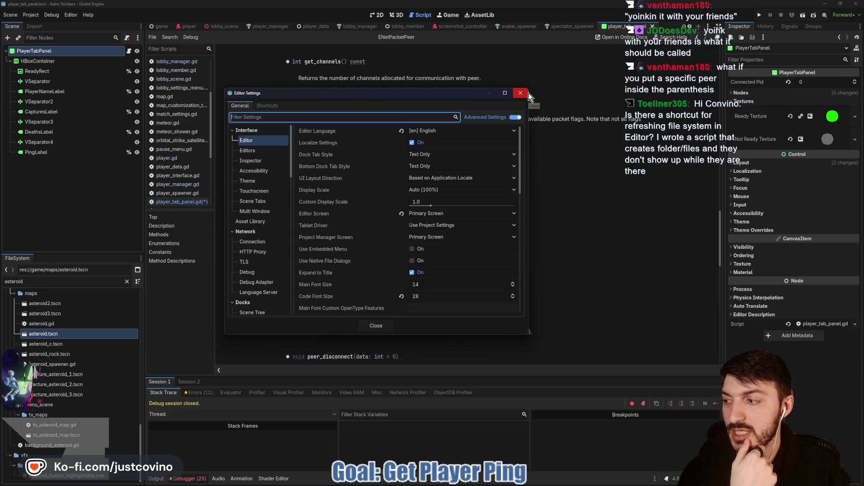
left_click(274, 106)
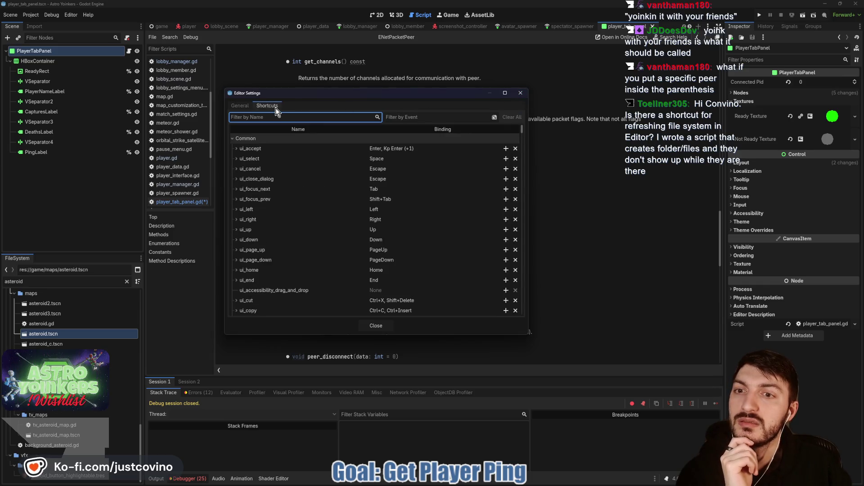
left_click(240, 106)
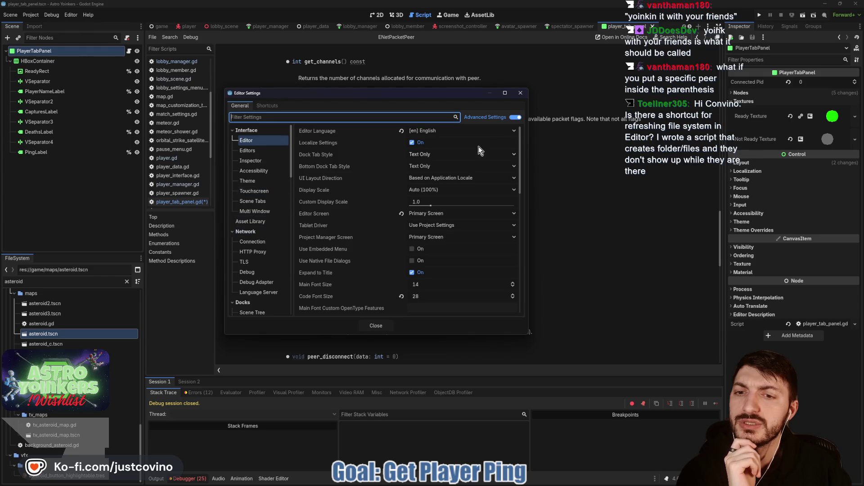
left_click(521, 93)
left_click(89, 15)
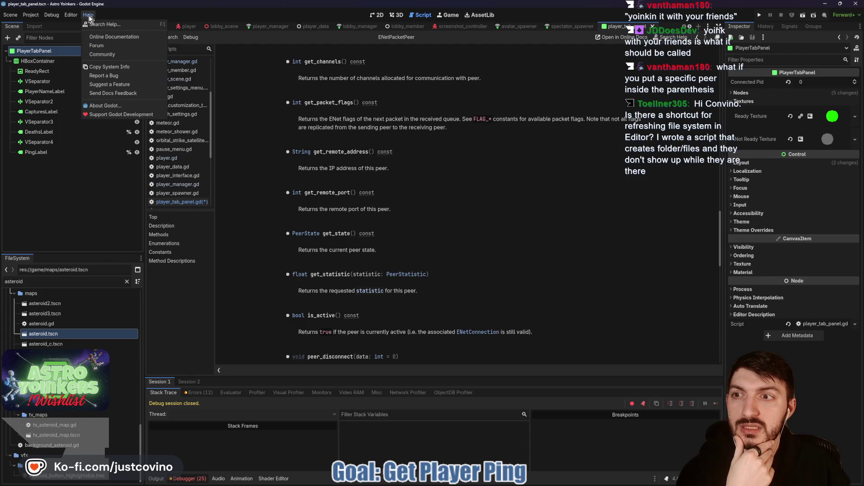
Step: Dismiss the menu, clear the asteroid FileSystem filter, and expand the tools folder
mouse_move(66, 18)
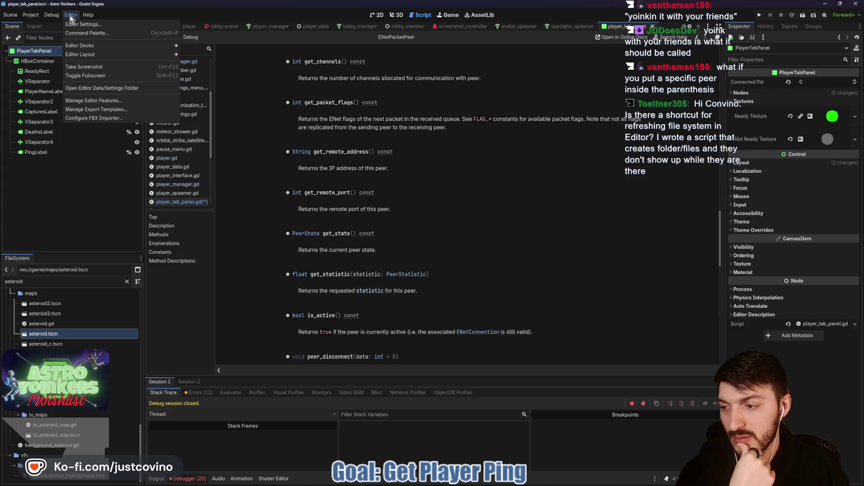
key("Escape")
scroll(75, 332, "up", 6)
scroll(74, 331, "up", 3)
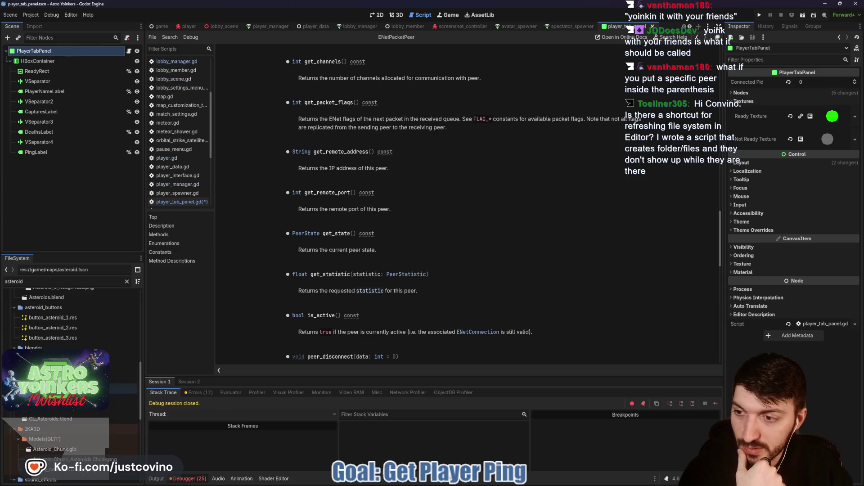
left_click(126, 281)
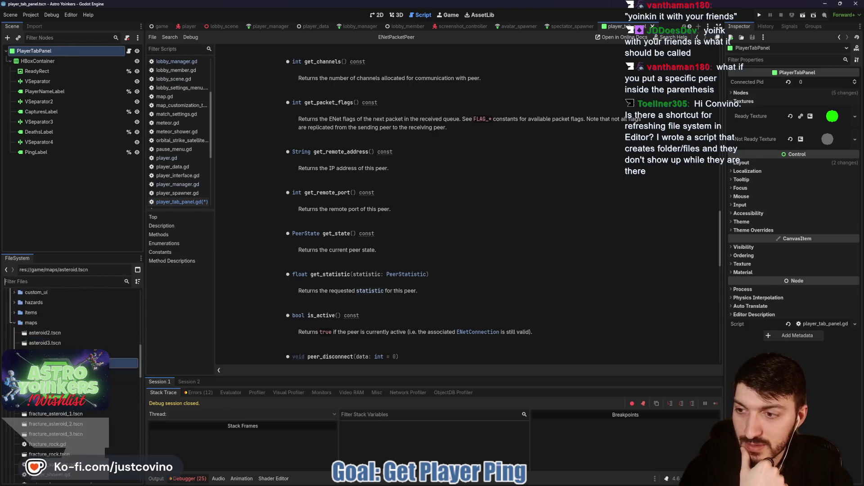
scroll(38, 431, "down", 10)
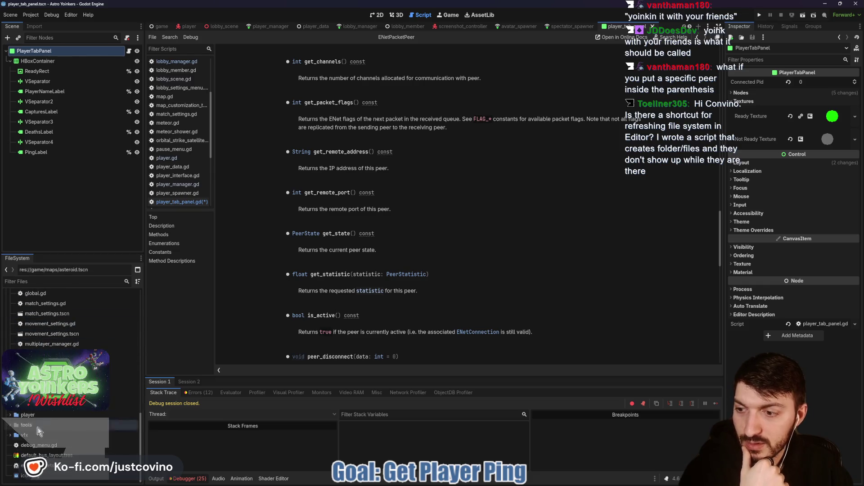
left_click(9, 428)
Step: Open new_project.gd and read it, highlighting the shortcut in the line 5 comment
scroll(54, 405, "down", 3)
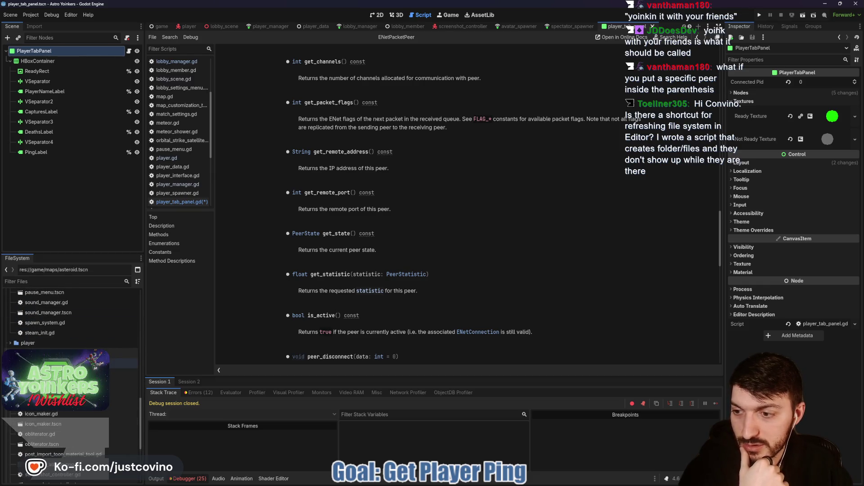
double_click(121, 373)
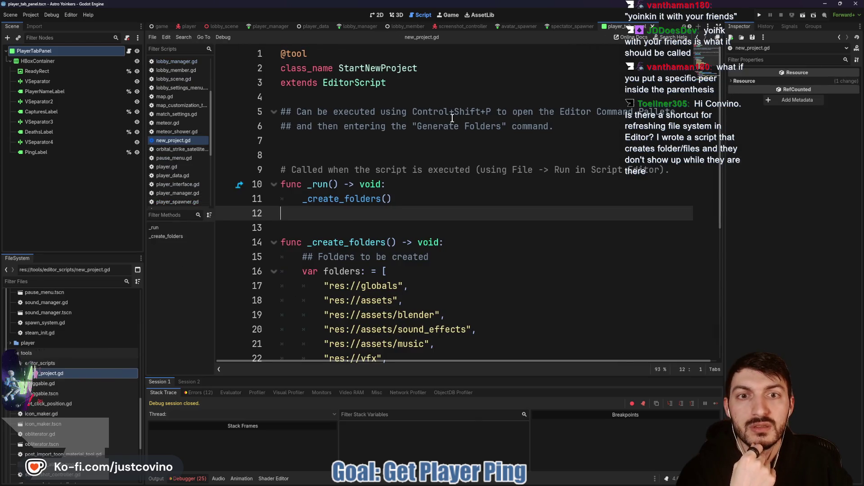
mouse_move(409, 108)
left_mouse_down()
mouse_move(512, 107)
mouse_move(492, 104)
left_mouse_up()
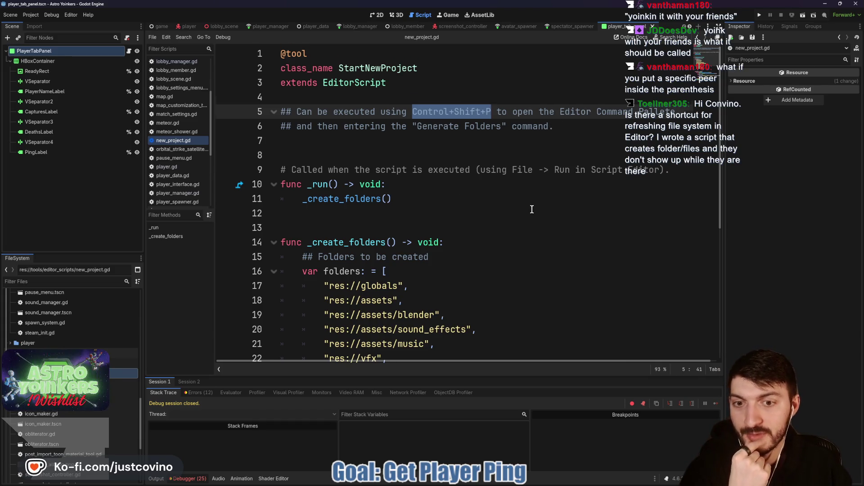
scroll(491, 202, "down", 5)
scroll(480, 203, "down", 1)
scroll(481, 204, "up", 5)
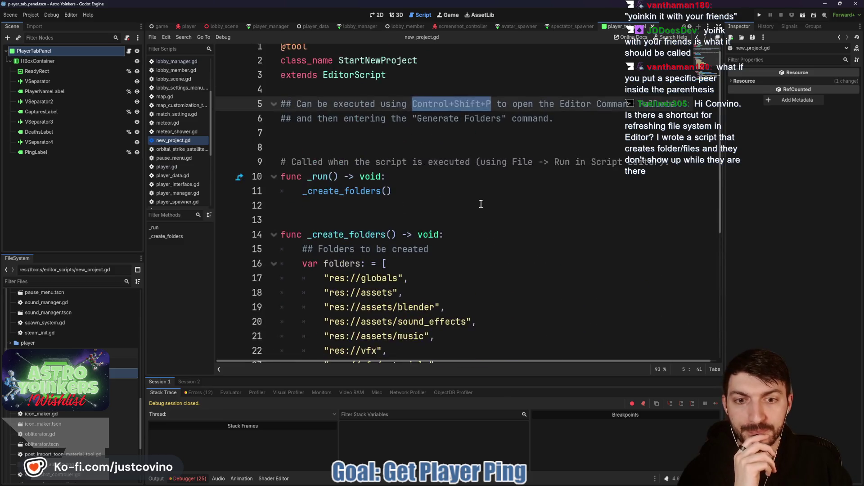
scroll(447, 197, "down", 5)
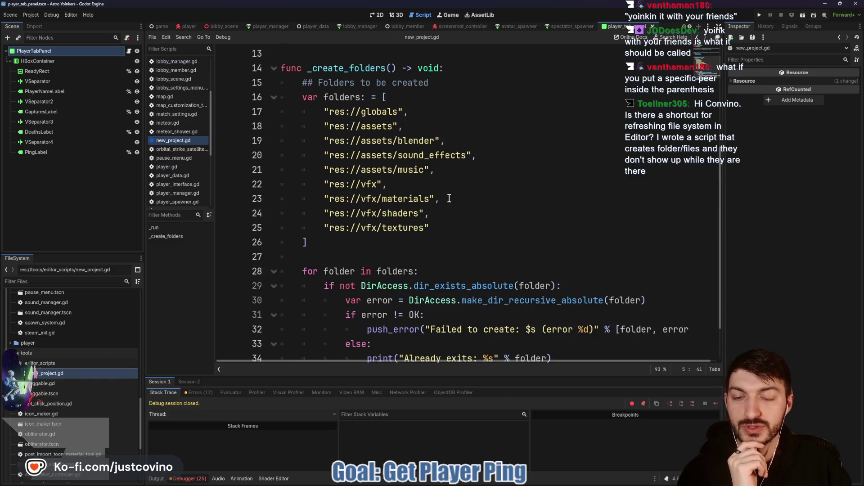
scroll(440, 195, "up", 5)
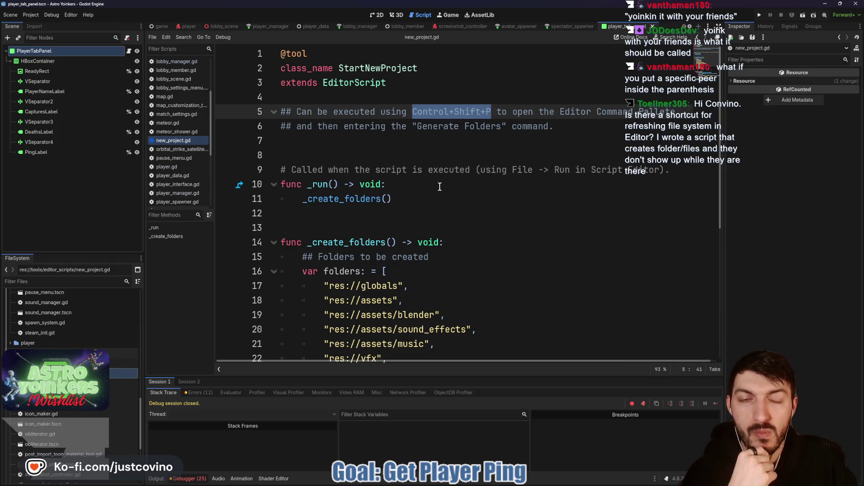
scroll(532, 156, "down", 5)
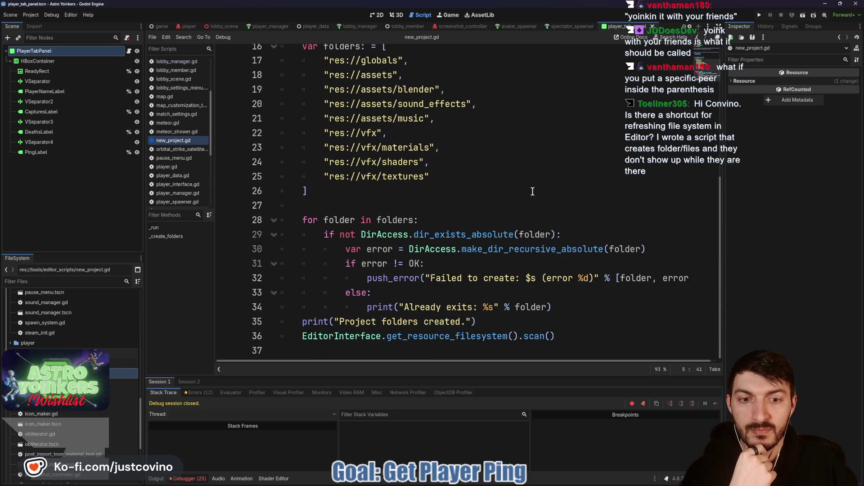
scroll(374, 236, "up", 5)
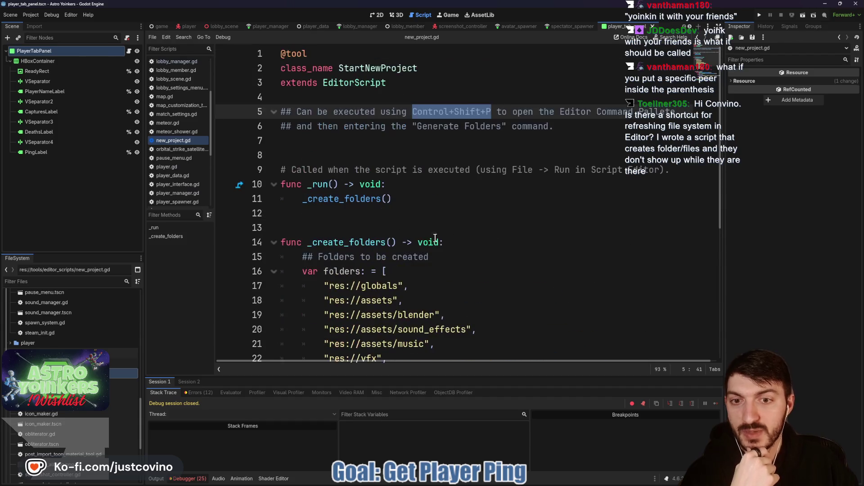
Step: Finish reviewing new_project.gd and close it with Ctrl+W
left_click(421, 227)
scroll(542, 175, "down", 5)
scroll(531, 180, "up", 4)
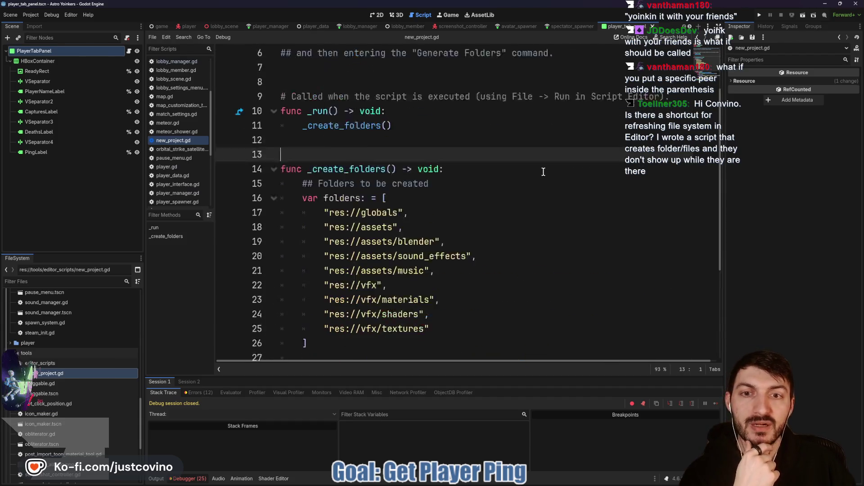
scroll(522, 193, "up", 1)
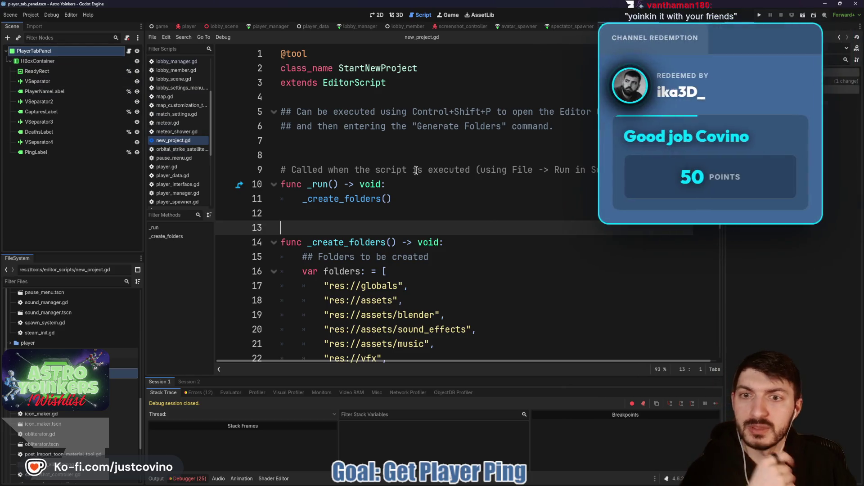
left_click(381, 156)
key("ctrl+w")
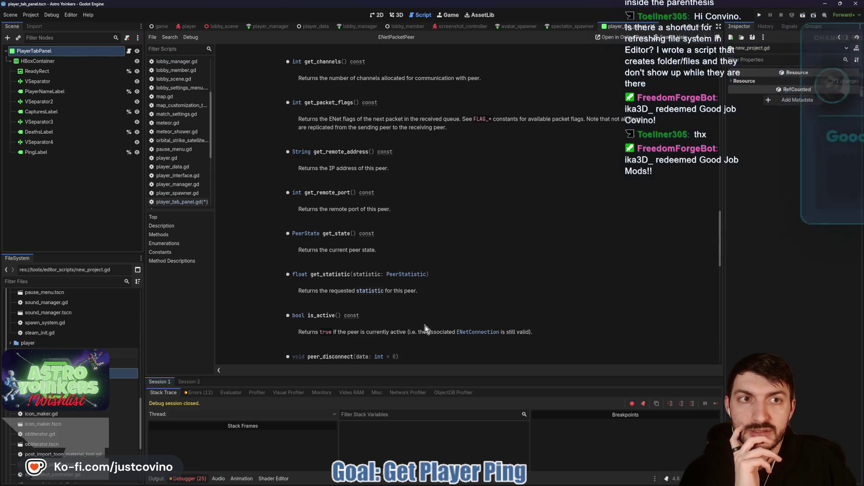
Step: Scroll through the online ENetPacketPeer method descriptions, then return to the Godot editor
left_click(469, 477)
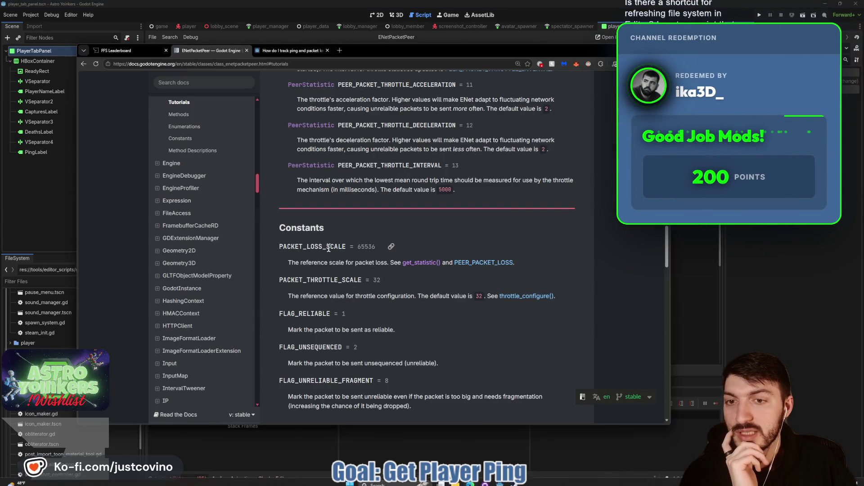
scroll(414, 238, "down", 2)
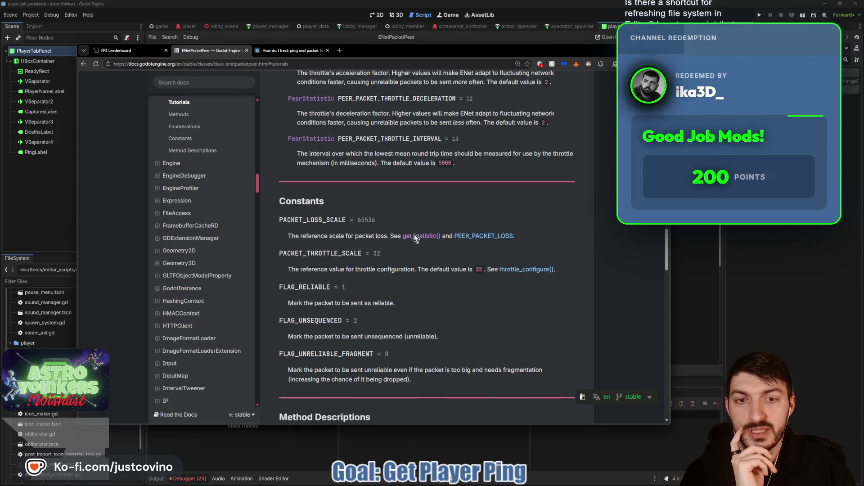
scroll(403, 235, "down", 1)
scroll(402, 234, "down", 1)
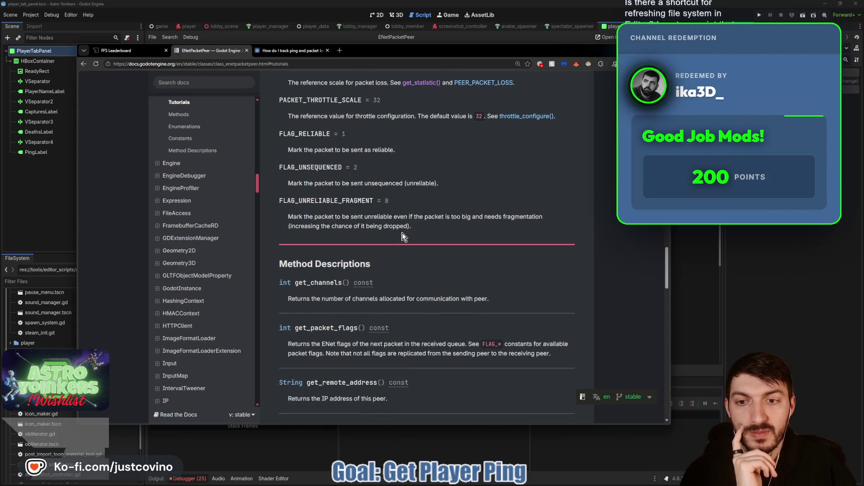
scroll(405, 231, "down", 2)
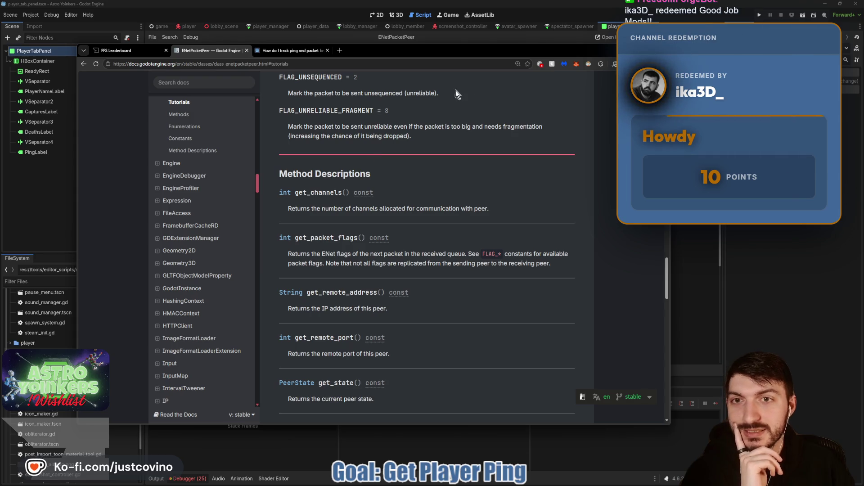
key("alt+Tab")
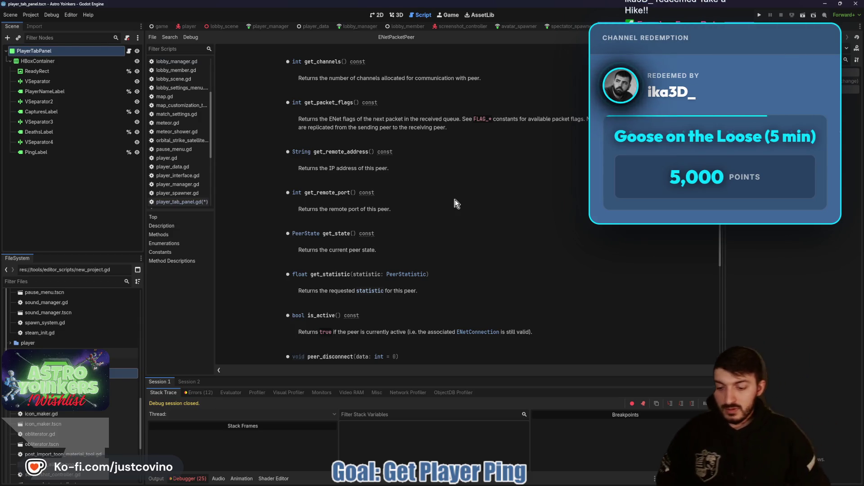
Step: Search the Start menu for 'goose' and launch the goose desktop app
key("super")
type("goose")
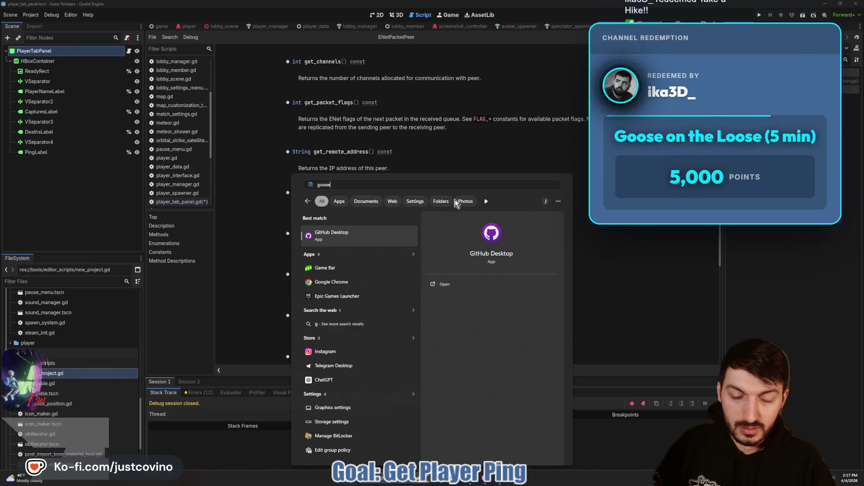
left_click(365, 235)
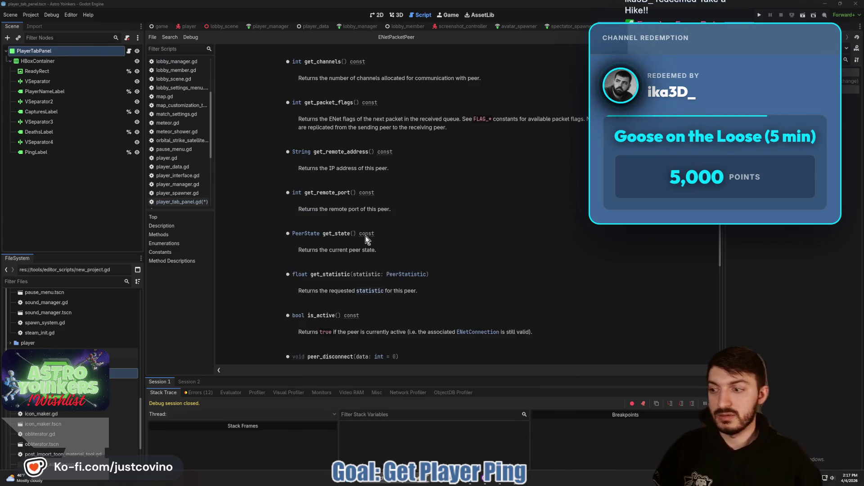
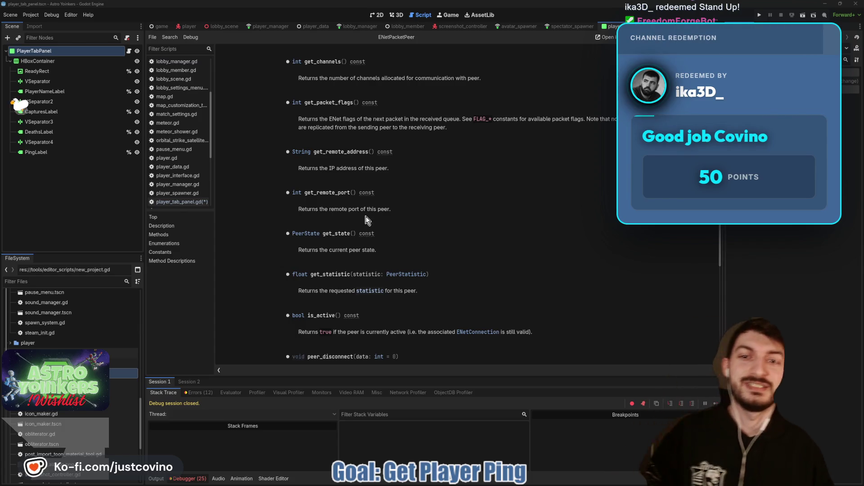
Step: Leave Godot's ENetPacketPeer help for the browser's online ENetPacketPeer page with get_statistic
scroll(395, 231, "down", 3)
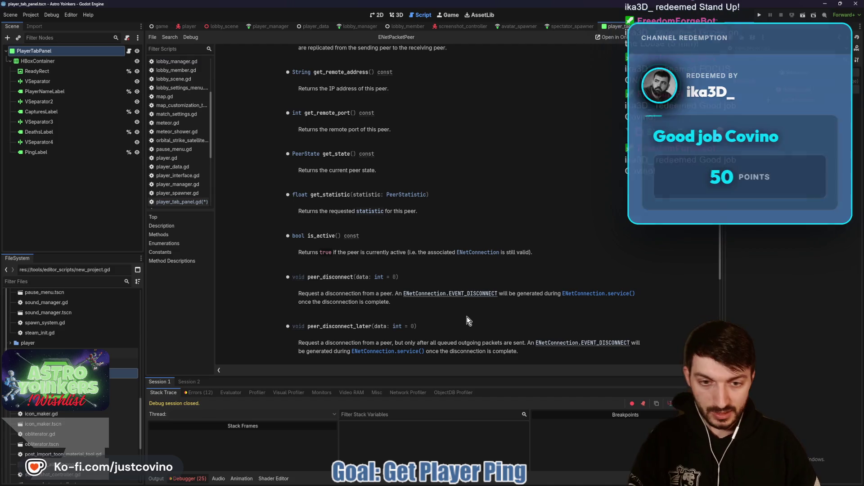
key("super")
key("super")
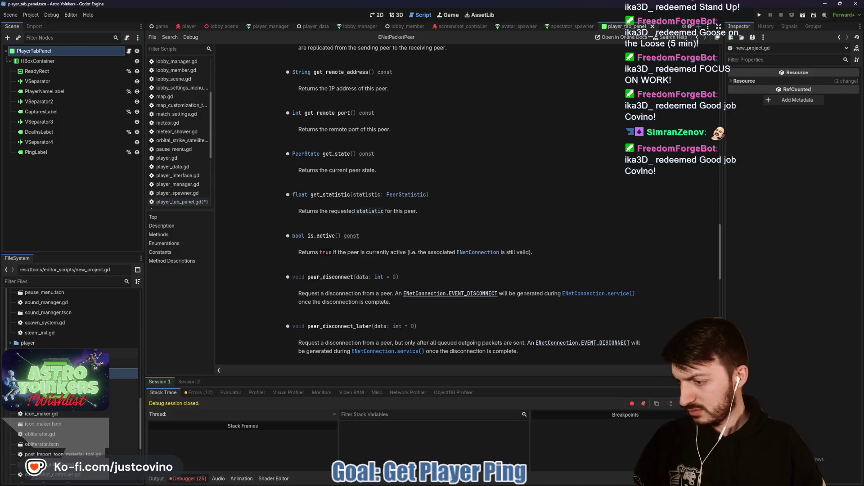
key("super")
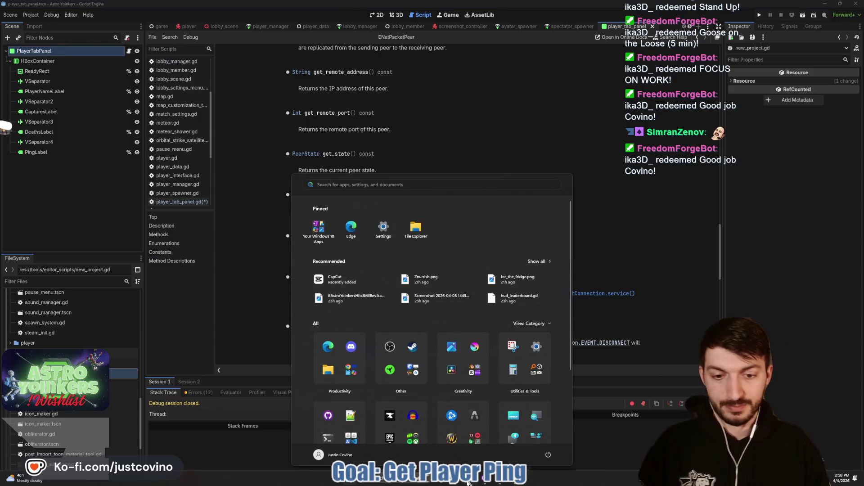
key("alt+Tab")
scroll(434, 188, "down", 4)
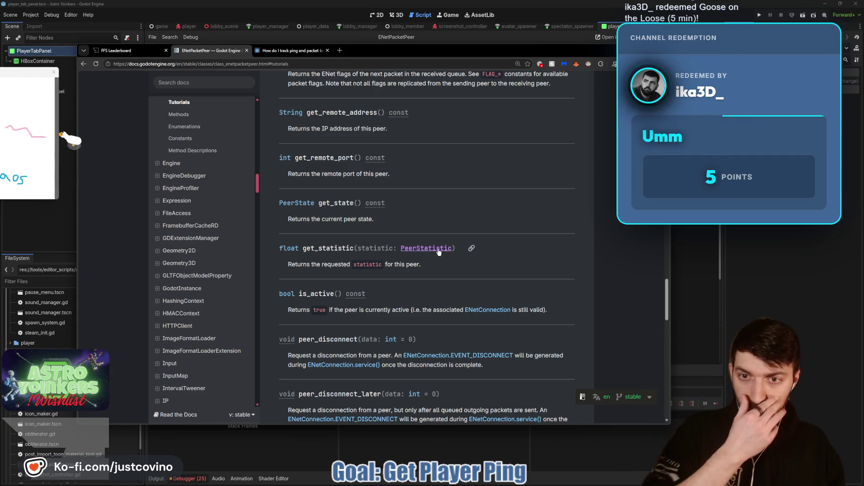
Step: Shift the browser window right and switch to the forum thread tab about tracking ping
scroll(455, 225, "down", 1)
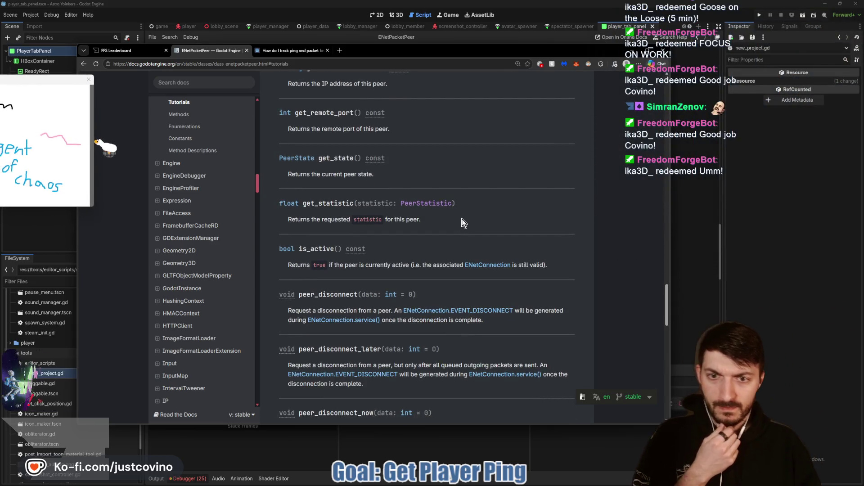
left_click_drag(363, 54, 433, 58)
left_click(354, 54)
Step: Google 'godot how to get ping of specific peer' and open the everyone's-ping forum thread
left_click(354, 67)
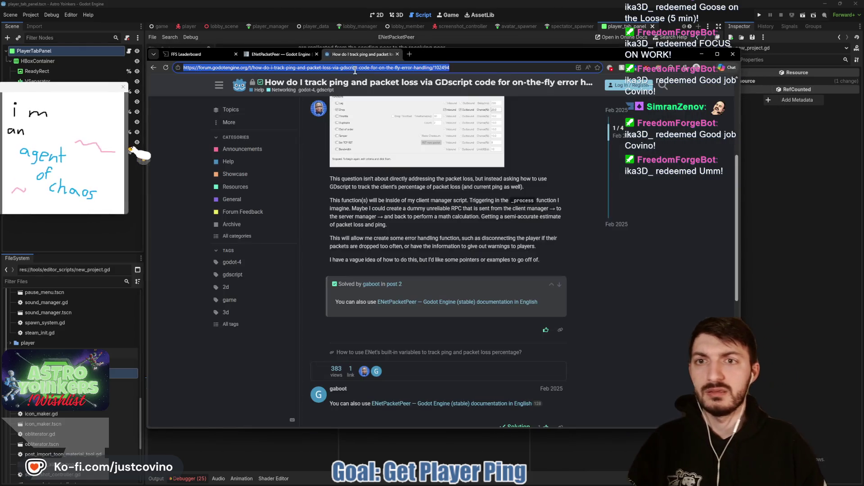
type("godot how to get p")
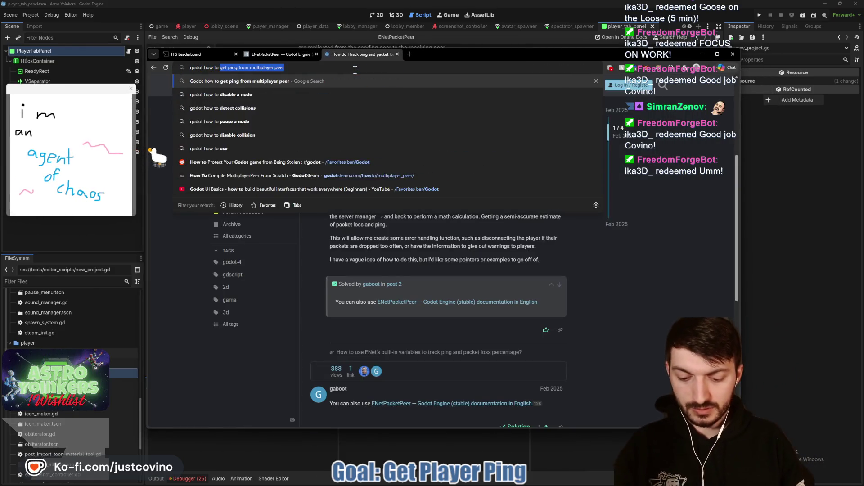
type("ing of specifi")
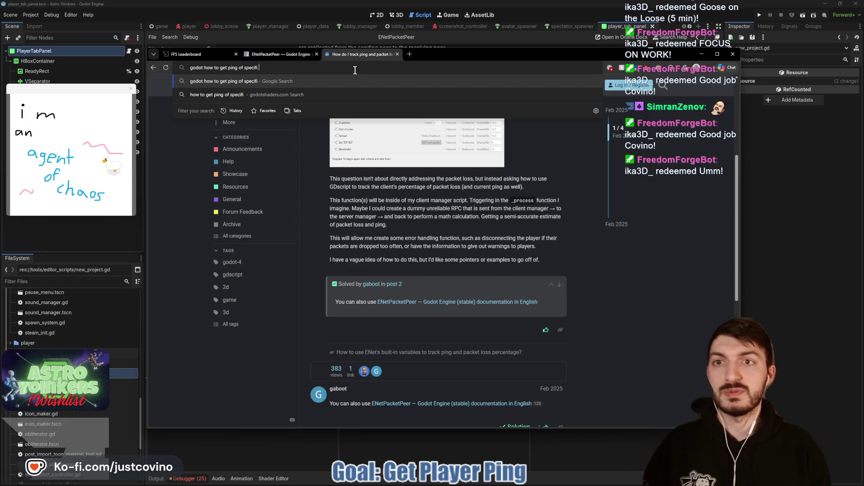
type("c peer")
key("Return")
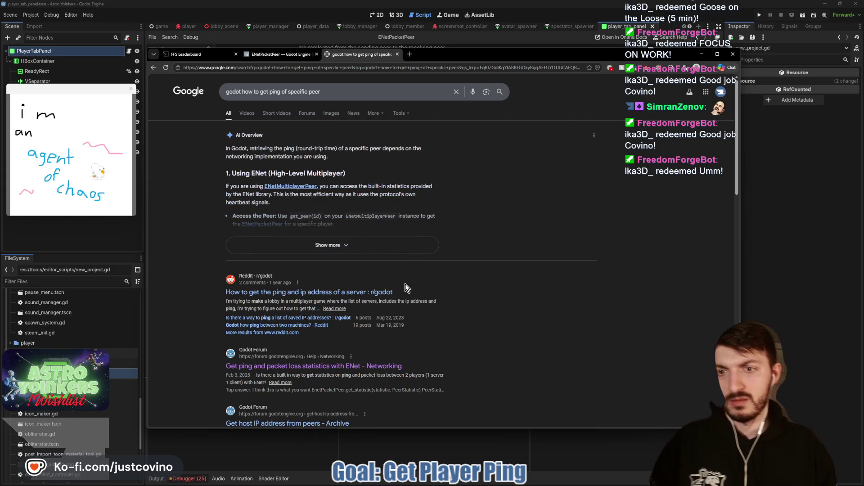
scroll(414, 288, "down", 3)
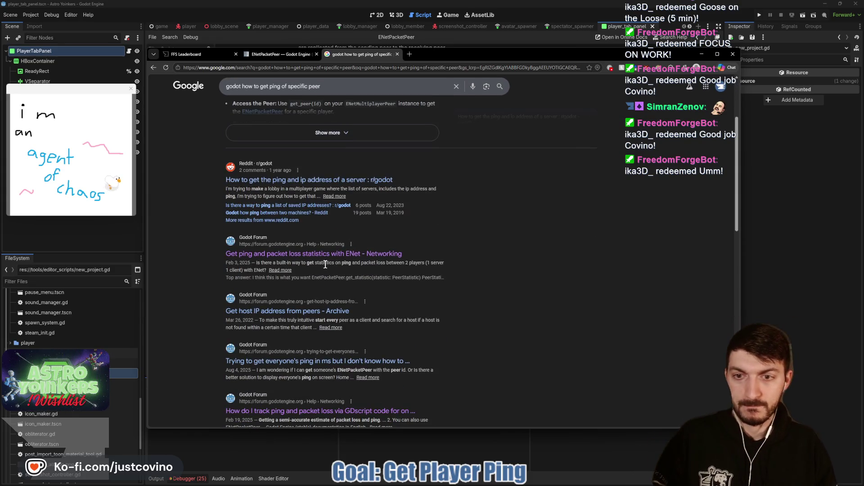
scroll(325, 264, "down", 2)
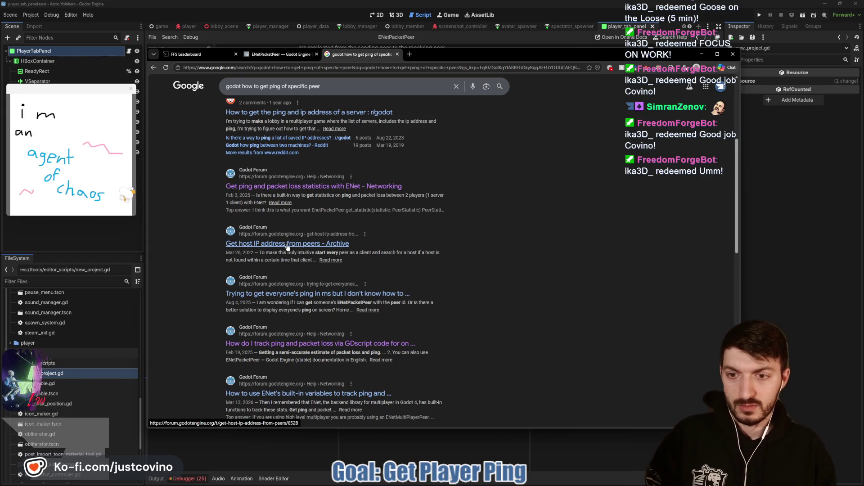
scroll(287, 246, "down", 1)
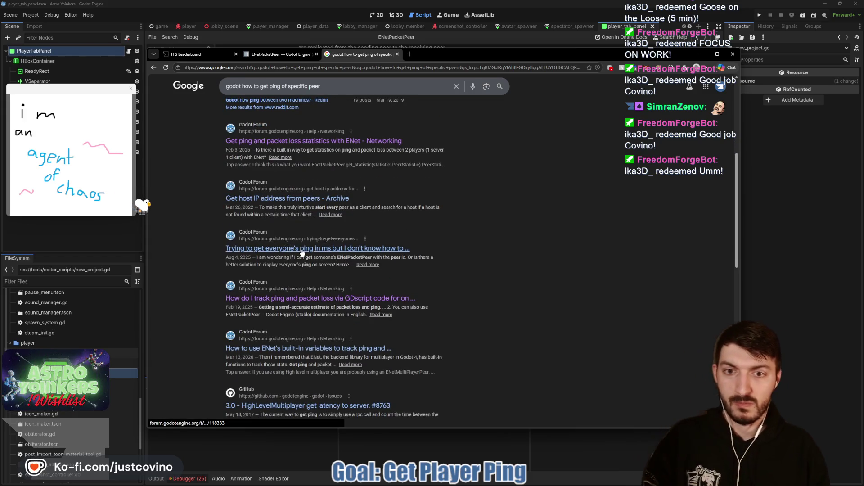
left_click(301, 249)
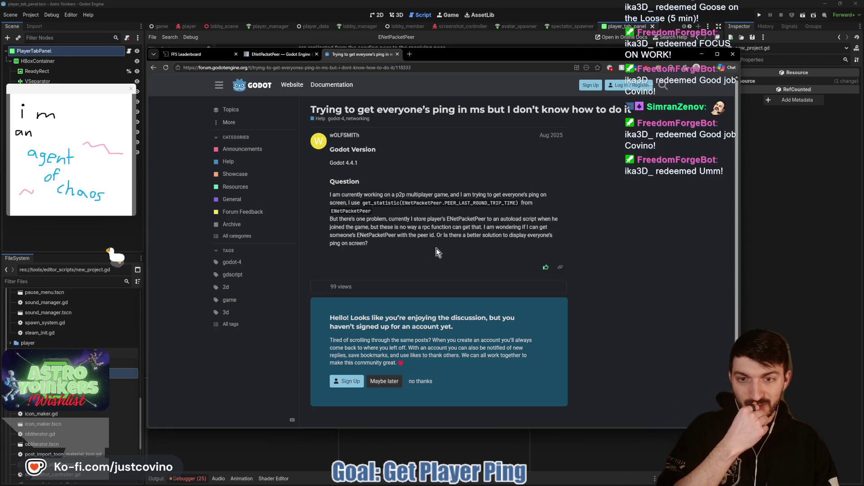
Step: Read the 'Trying to get everyone's ping in ms' question, then return to the Google results
scroll(426, 257, "down", 1)
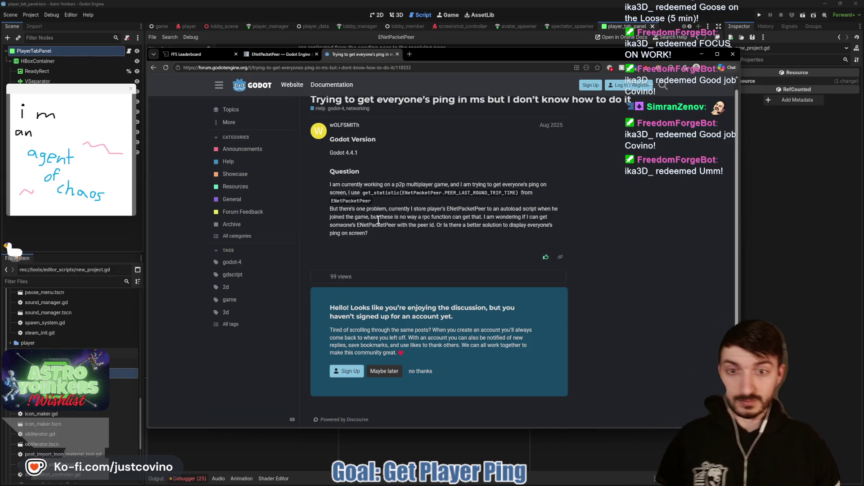
left_click(155, 69)
Step: Expand the AI Overview for the specific-peer ping search and read its code
scroll(412, 154, "down", 3)
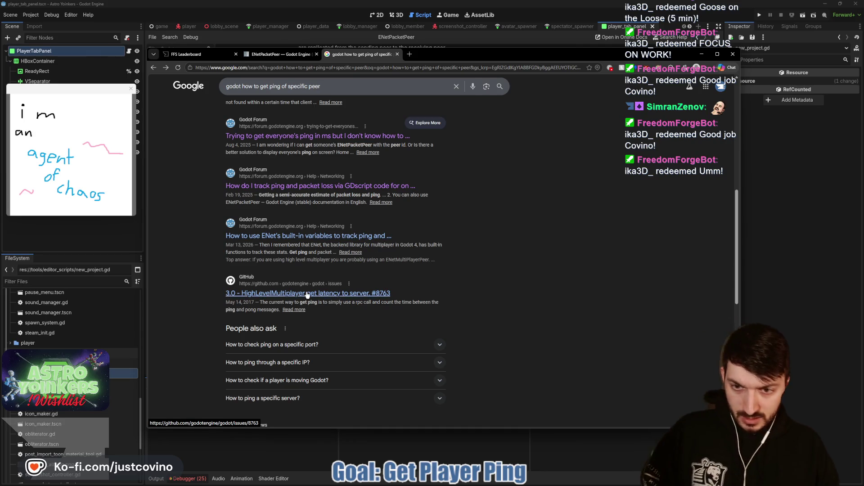
scroll(418, 226, "down", 5)
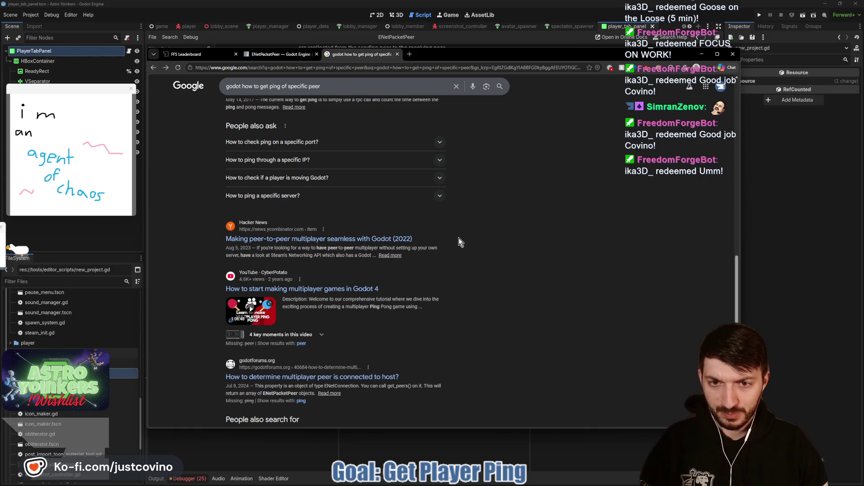
scroll(421, 243, "down", 3)
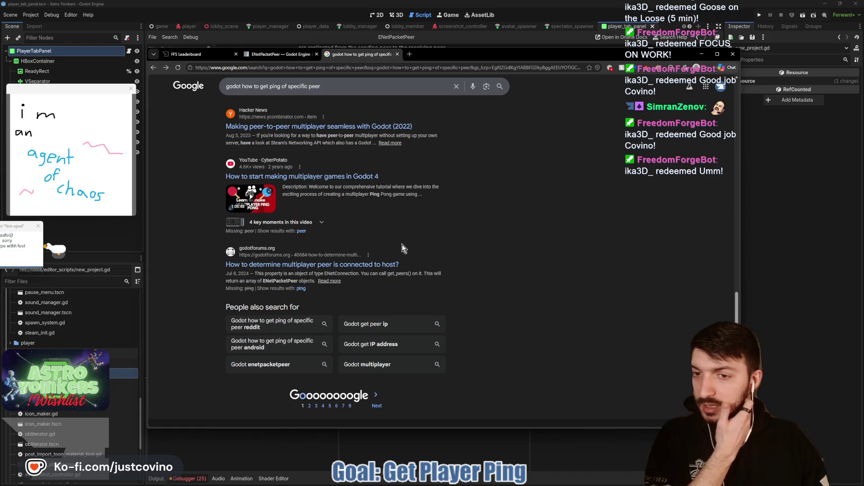
scroll(404, 248, "up", 5)
scroll(402, 246, "up", 5)
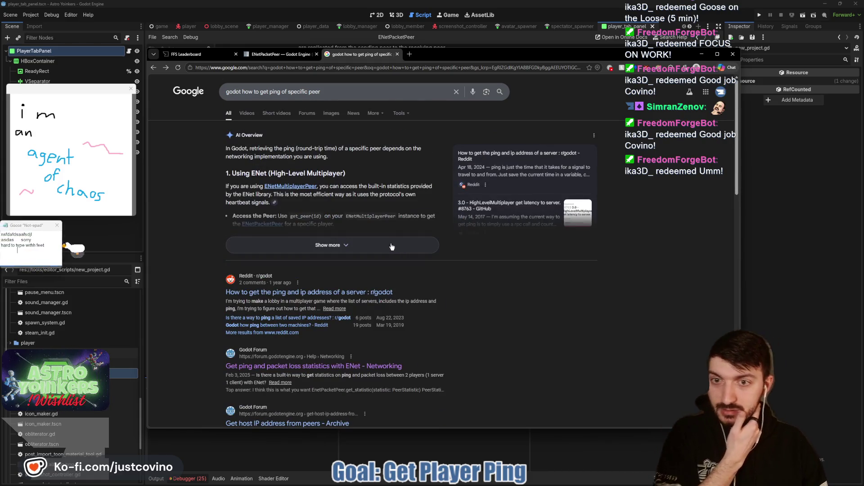
left_click(360, 245)
scroll(362, 252, "down", 2)
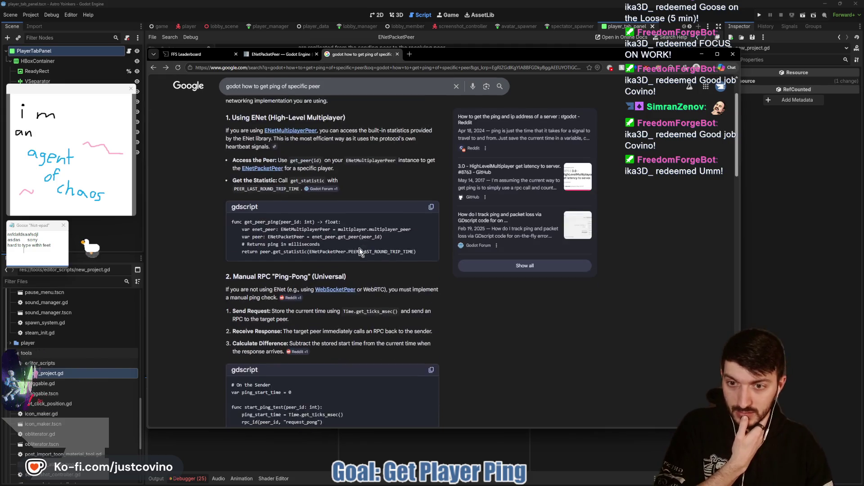
scroll(366, 253, "down", 2)
scroll(346, 266, "down", 4)
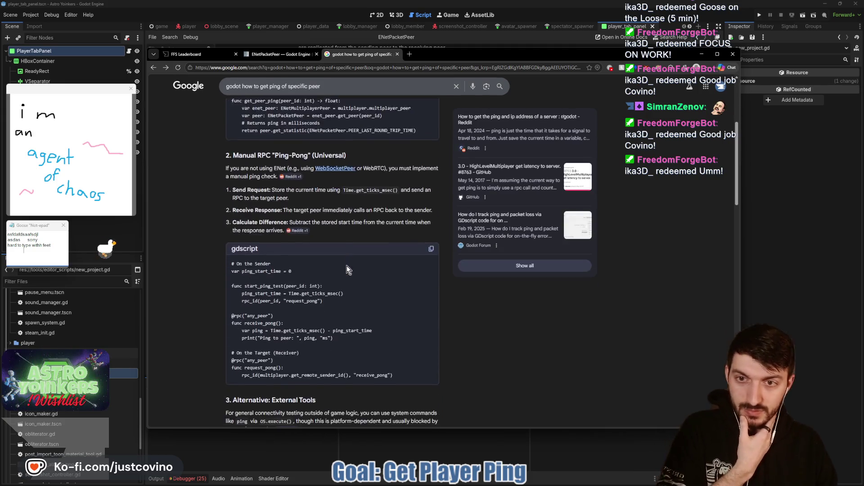
scroll(356, 275, "up", 6)
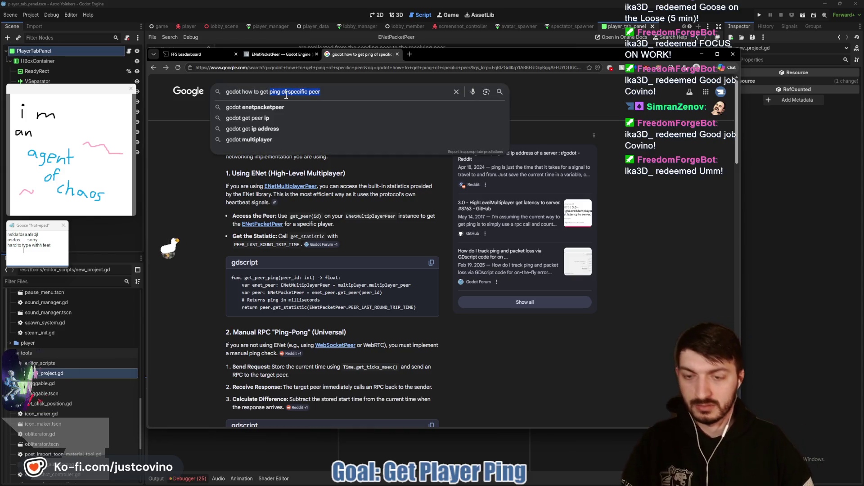
Step: Search 'godot how to get specific peer' and read its expanded AI Overview on get_peers and rpc_id
type("t specific p")
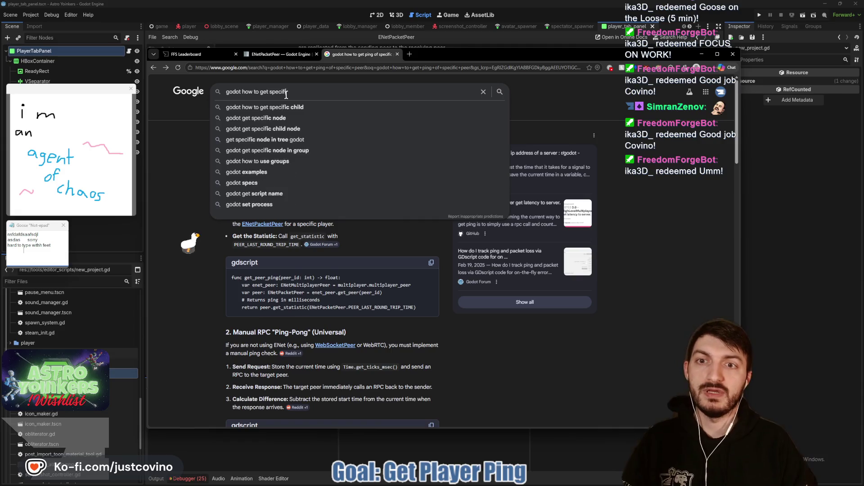
type("eer")
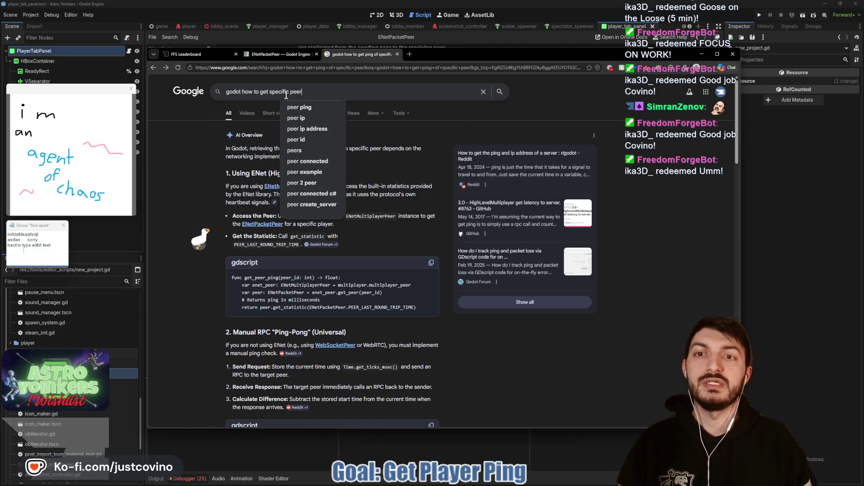
key("Return")
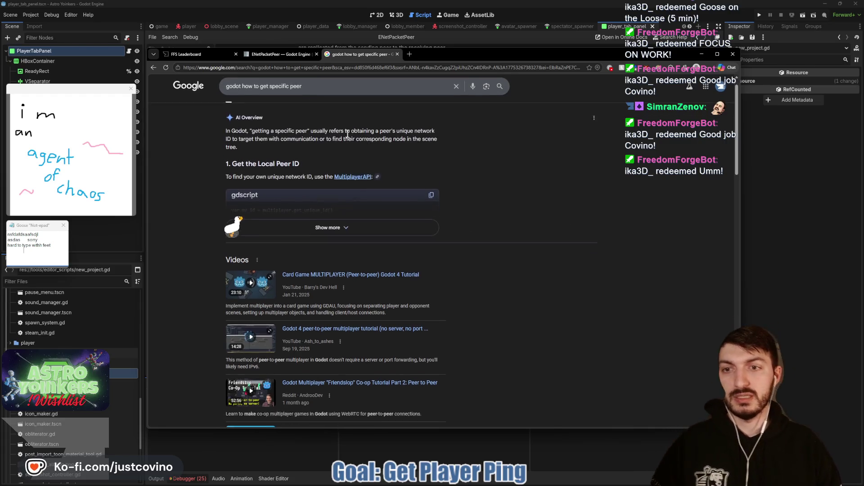
scroll(338, 180, "down", 1)
left_click(358, 224)
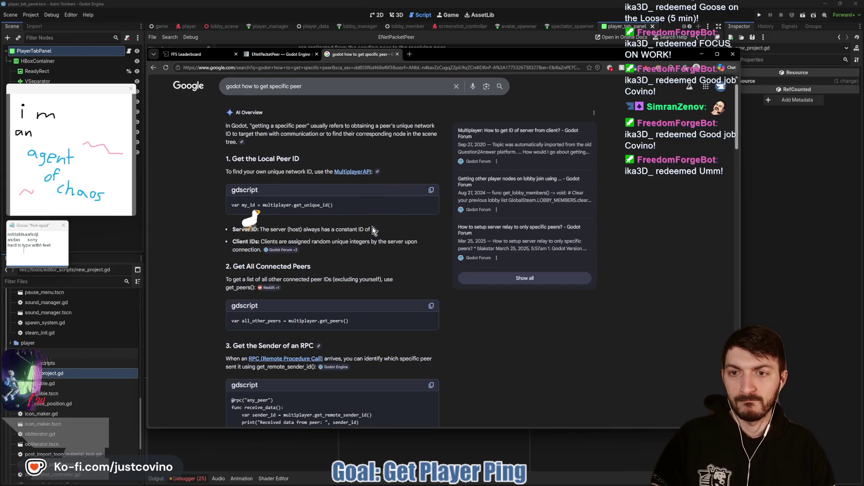
scroll(367, 216, "down", 2)
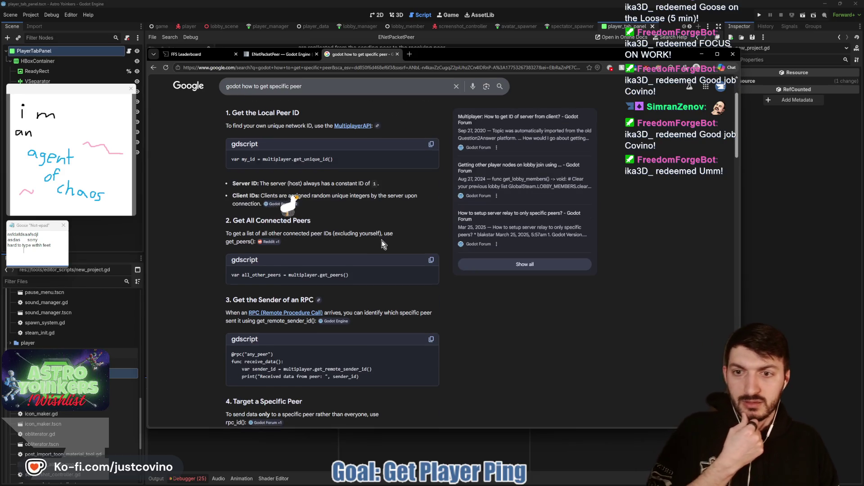
scroll(382, 240, "down", 1)
scroll(361, 246, "down", 3)
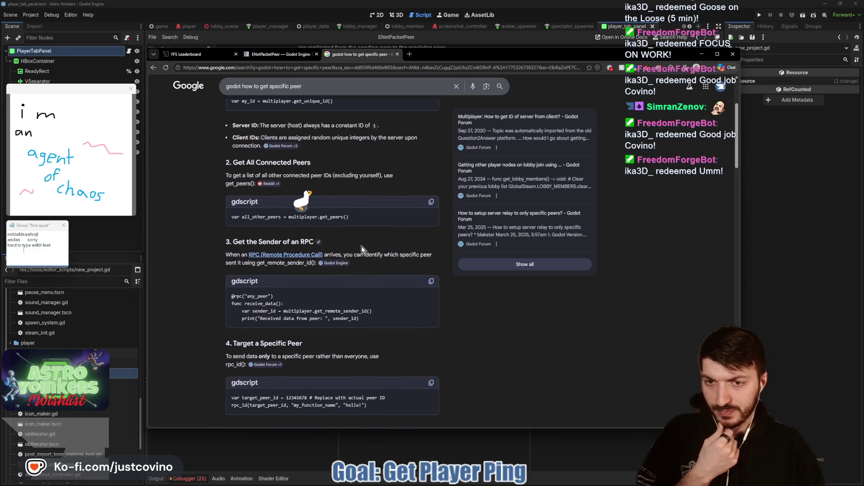
scroll(356, 245, "down", 3)
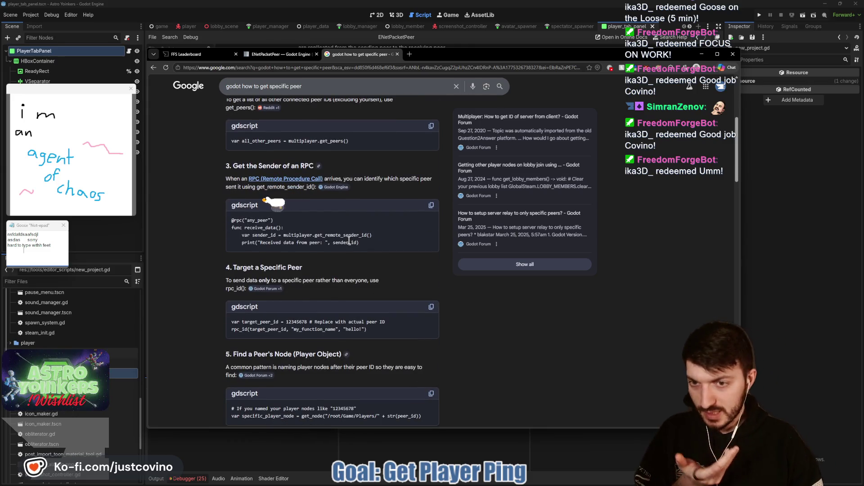
scroll(348, 244, "down", 1)
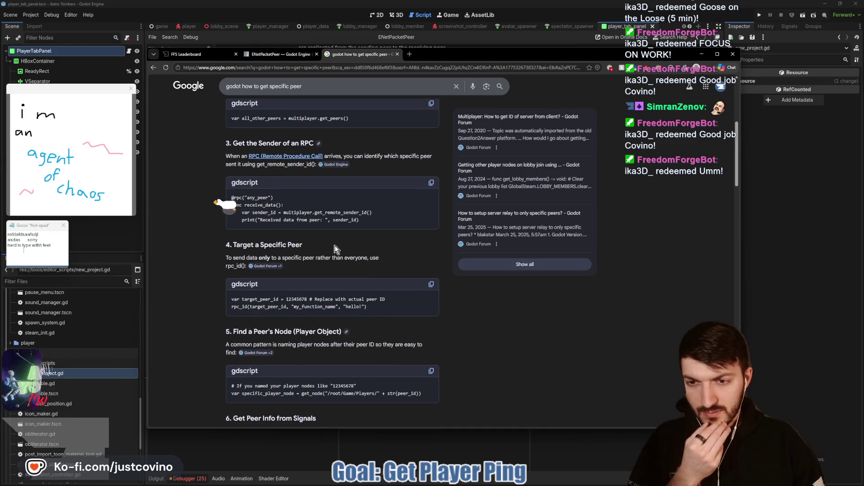